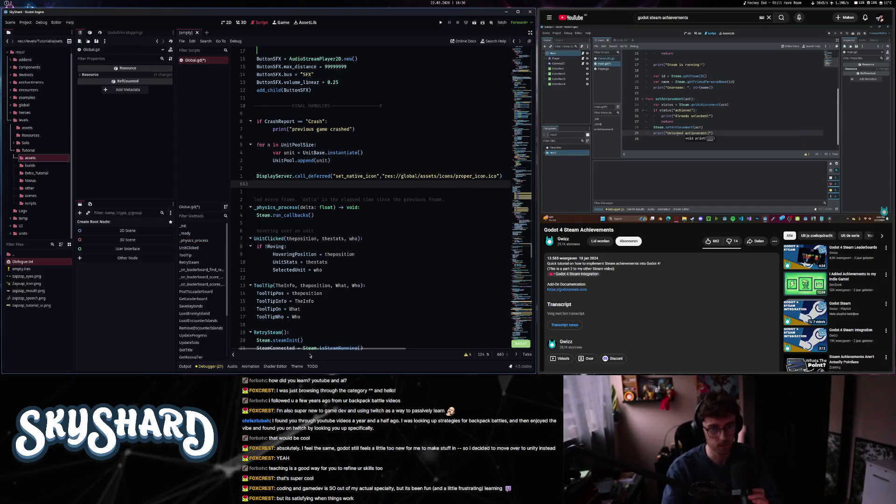
- Add a load_achievements() call on line 663 of Global.gd, save the script, and show the output log
{"action": "scroll", "coordinate": [302, 350], "scroll_direction": "left", "scroll_amount": 2}
{"action": "type", "text": "A"}
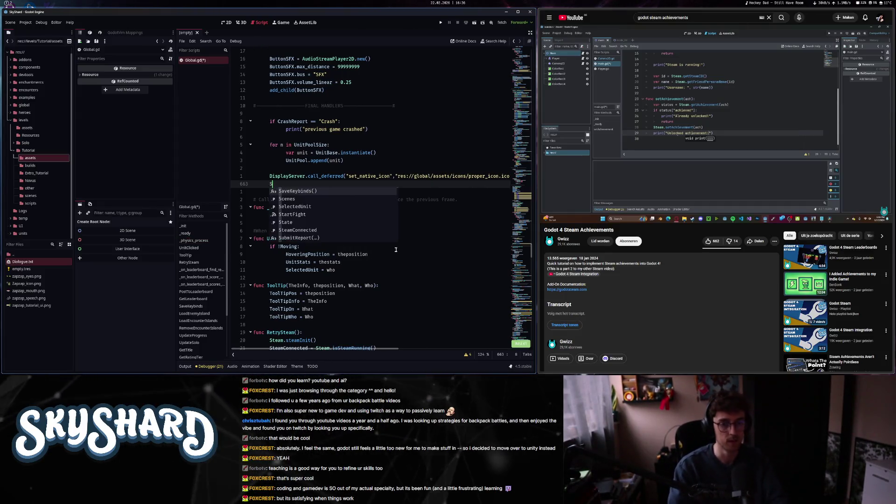
{"action": "key", "text": "Escape"}
{"action": "type", "text": "chieve"}
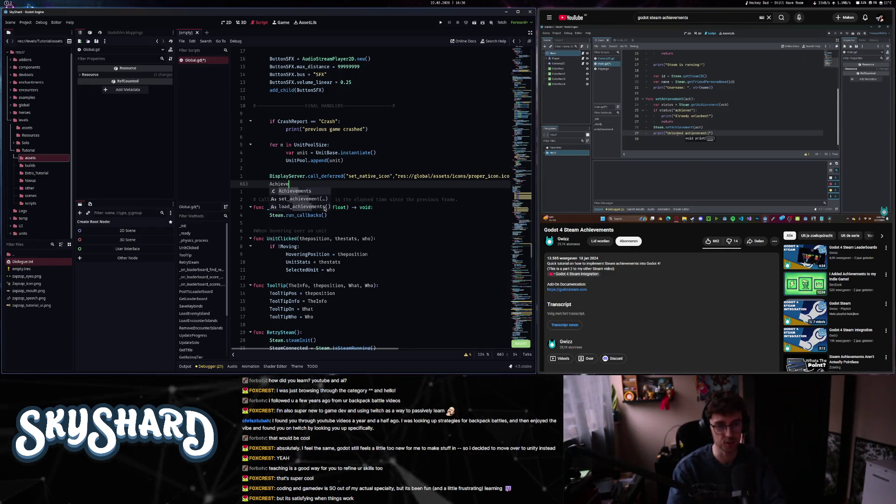
{"action": "left_click", "coordinate": [325, 206]}
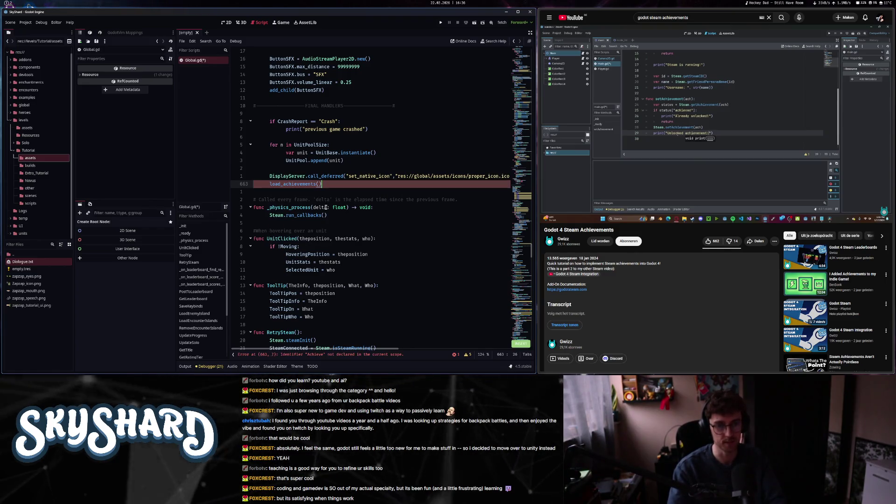
{"action": "key", "text": "Escape"}
{"action": "key", "text": "ctrl+s"}
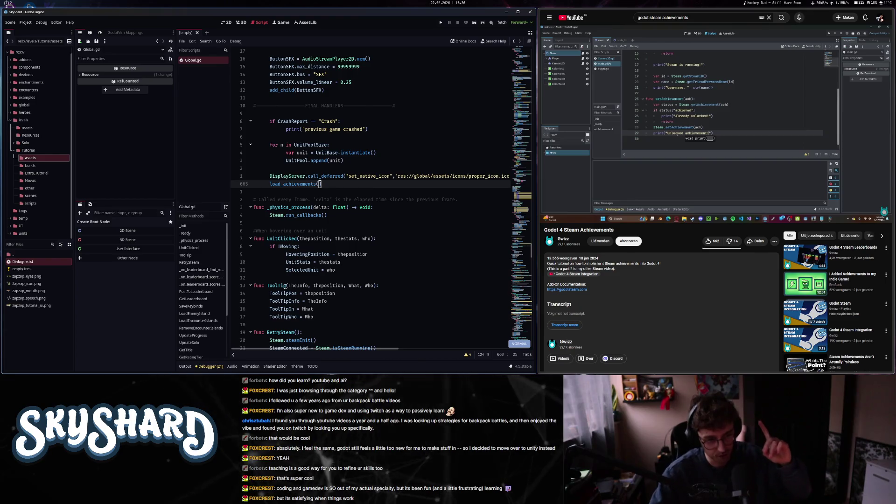
{"action": "left_click", "coordinate": [186, 366]}
- Run SkyShard, then restore and shorten its window so the Output panel is visible below it
{"action": "left_click", "coordinate": [441, 23]}
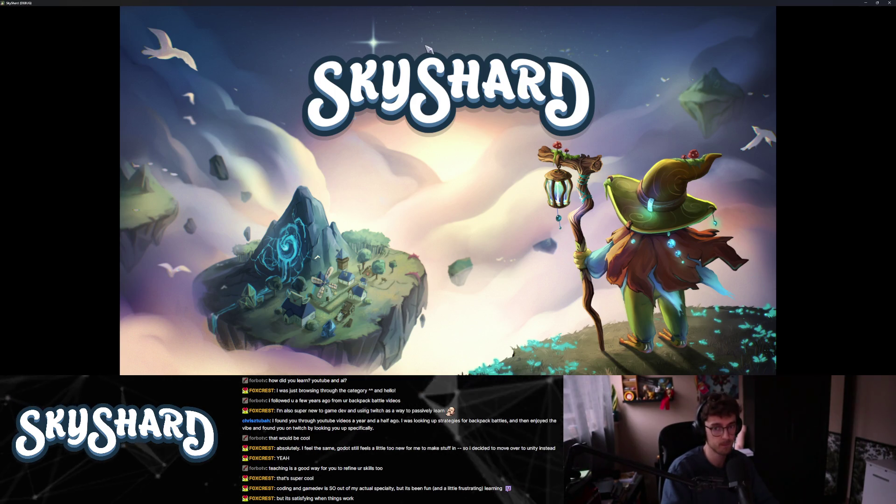
{"action": "key", "text": "super+Down"}
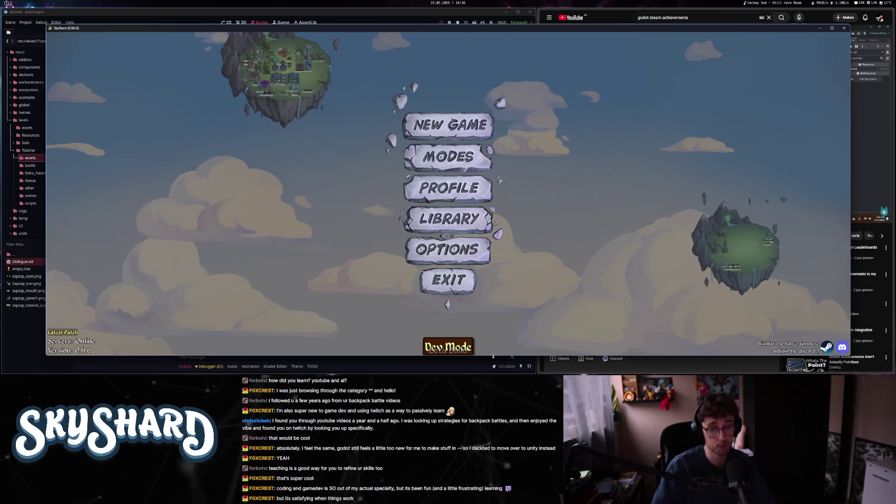
{"action": "left_click_drag", "start_coordinate": [493, 356], "coordinate": [493, 297]}
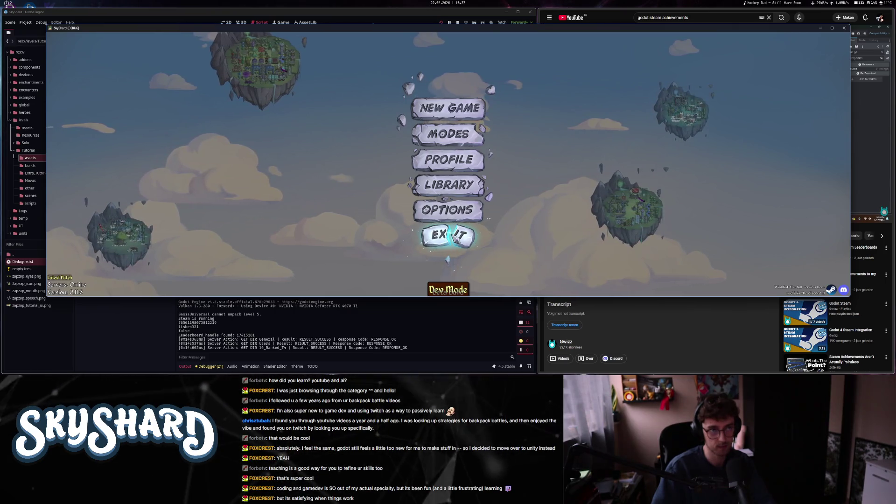
- Exit the SkyShard game and launch Steam from the app launcher
{"action": "left_click", "coordinate": [452, 236]}
{"action": "key", "text": "super+d"}
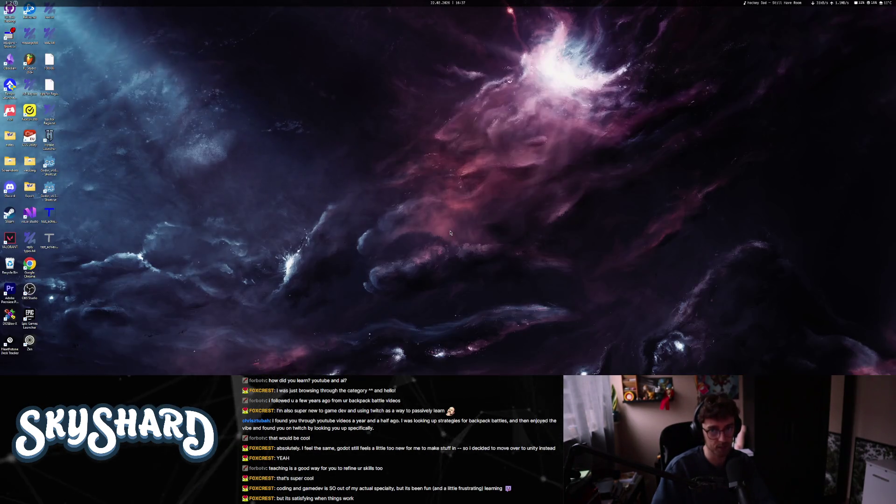
{"action": "key", "text": "alt+space"}
{"action": "type", "text": "steam"}
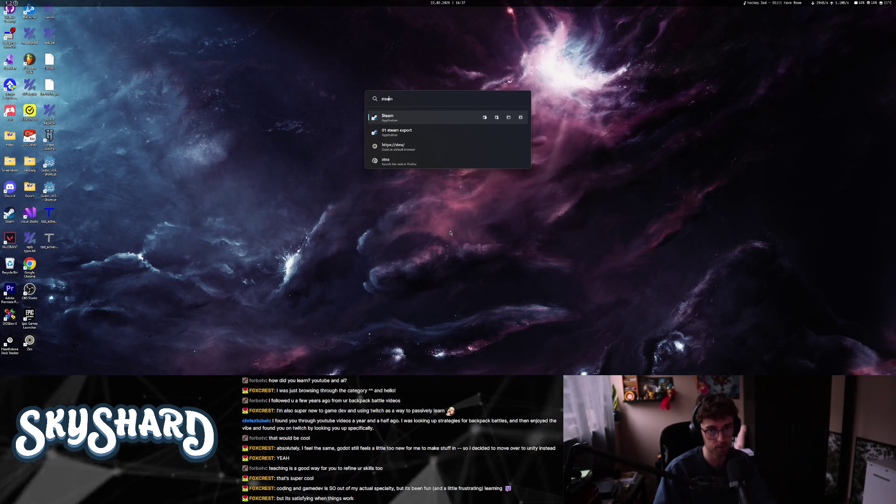
{"action": "key", "text": "Return"}
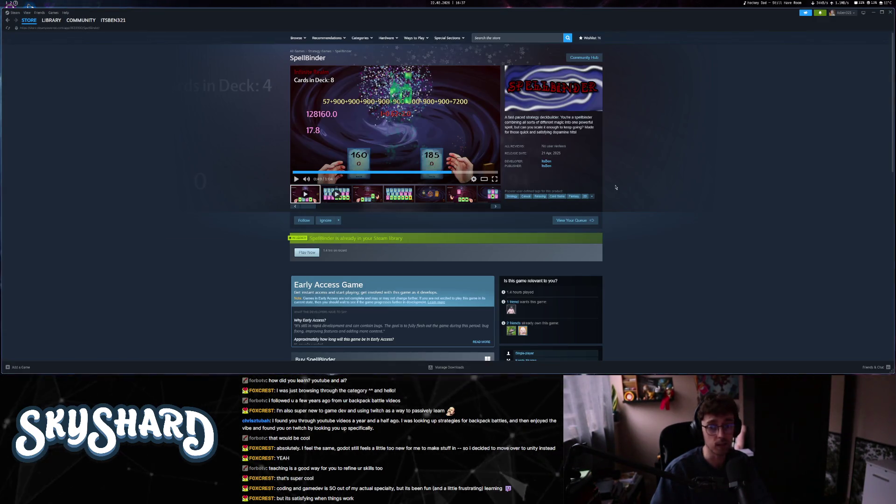
- Search the Steam store for 'skyshard' and open the SkyShard Demo store page
{"action": "left_click", "coordinate": [525, 40]}
{"action": "type", "text": "skyshard"}
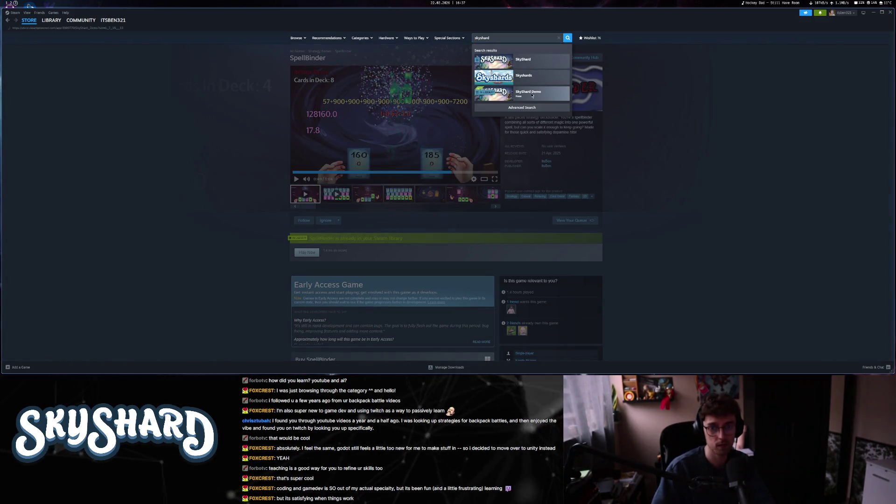
{"action": "left_click", "coordinate": [533, 96]}
{"action": "scroll", "coordinate": [515, 265], "scroll_direction": "down", "scroll_amount": 5}
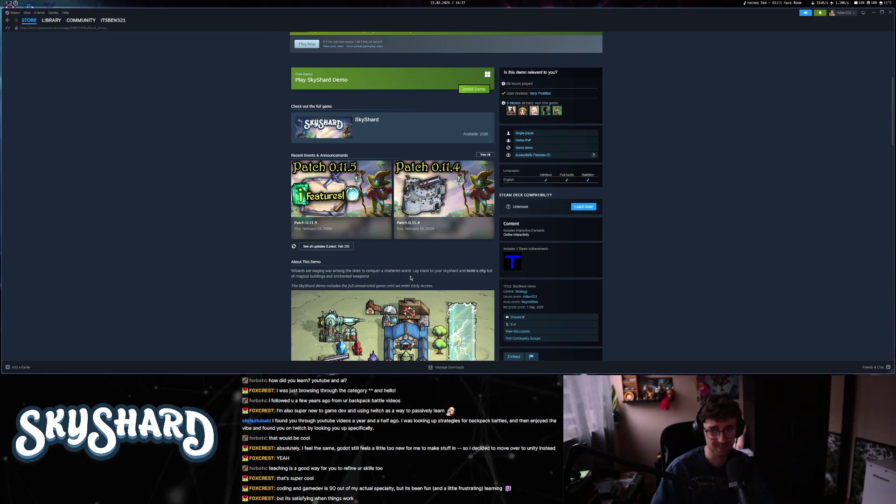
{"action": "scroll", "coordinate": [410, 278], "scroll_direction": "up", "scroll_amount": 3}
{"action": "scroll", "coordinate": [411, 282], "scroll_direction": "down", "scroll_amount": 2}
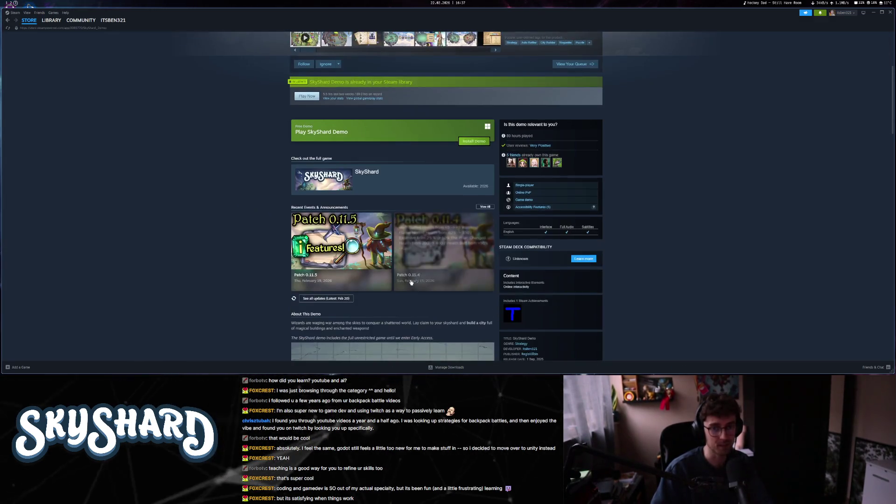
{"action": "scroll", "coordinate": [411, 282], "scroll_direction": "up", "scroll_amount": 2}
- Glance through the Obsidian and other workspaces, then return to the Steam store page
{"action": "key", "text": "super+2"}
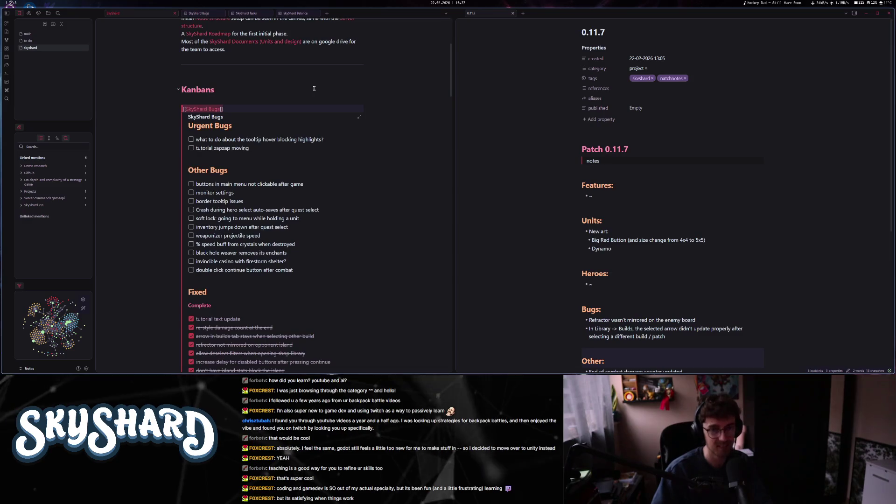
{"action": "key", "text": "super+1"}
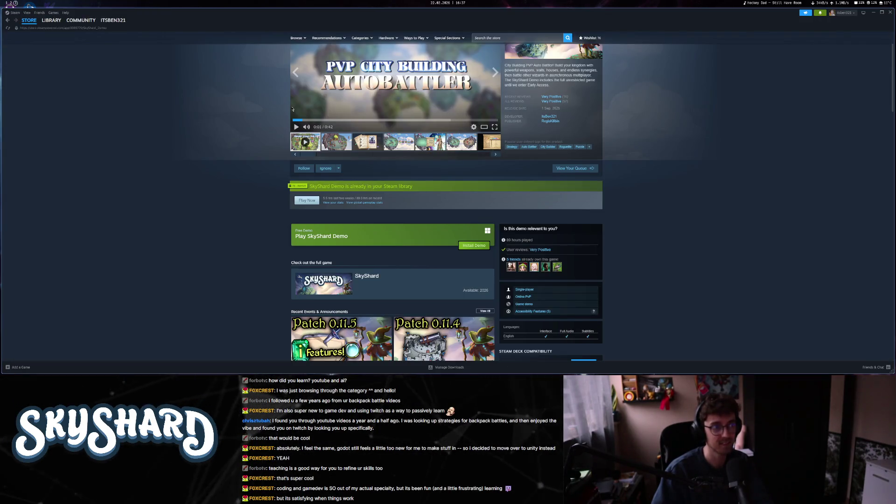
{"action": "key", "text": "super+3"}
{"action": "key", "text": "super+1"}
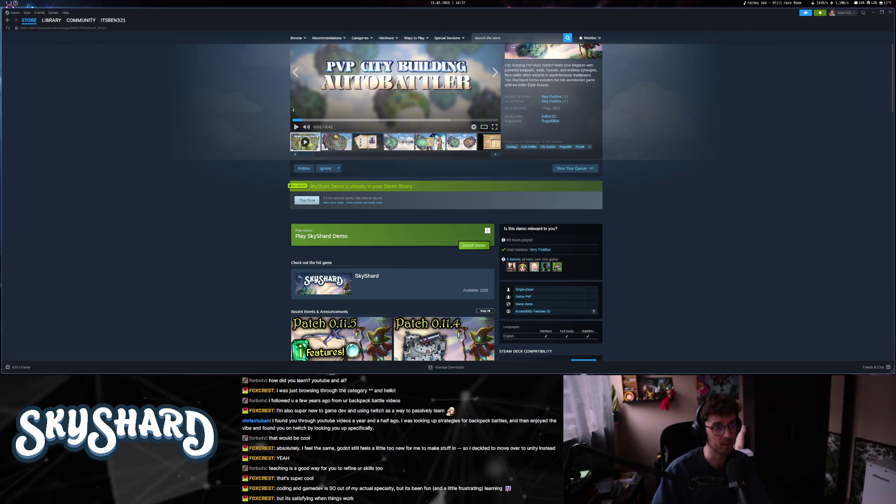
{"action": "key", "text": "super+space"}
- Launch the Zen browser via the app launcher
{"action": "type", "text": "zen"}
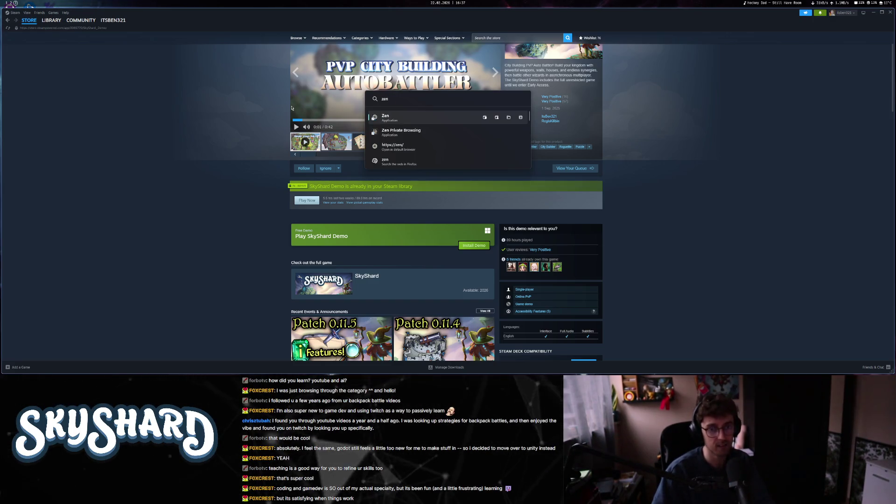
{"action": "key", "text": "Return"}
{"action": "scroll", "coordinate": [292, 107], "scroll_direction": "down", "scroll_amount": 3}
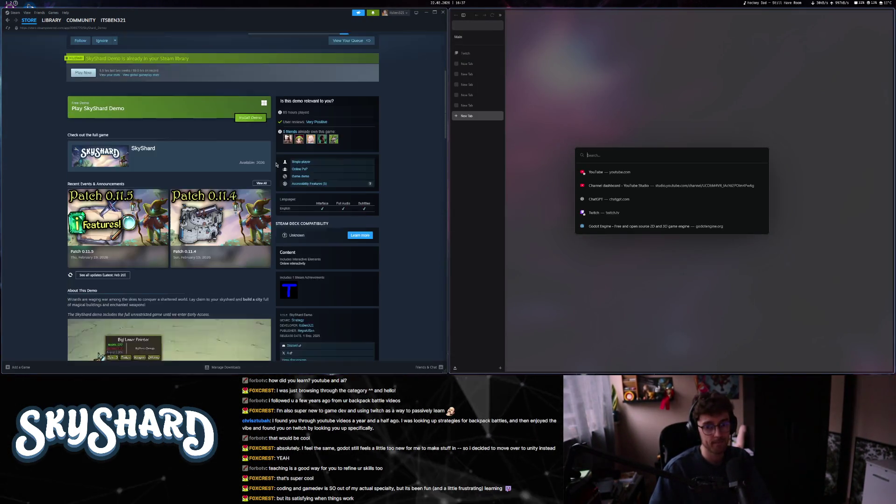
{"action": "scroll", "coordinate": [292, 107], "scroll_direction": "up", "scroll_amount": 2}
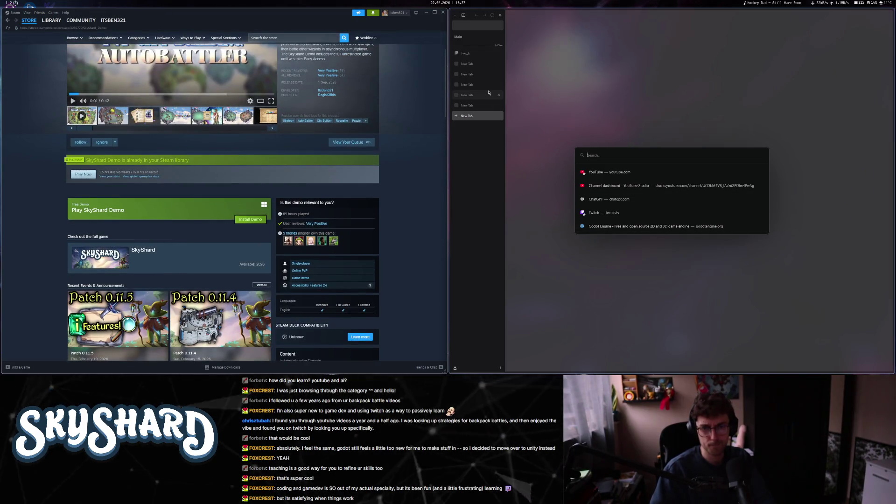
- Close the spare empty tab and the Steamworks home tab, leaving the Project SkyShard Drive folder
{"action": "left_click", "coordinate": [499, 95]}
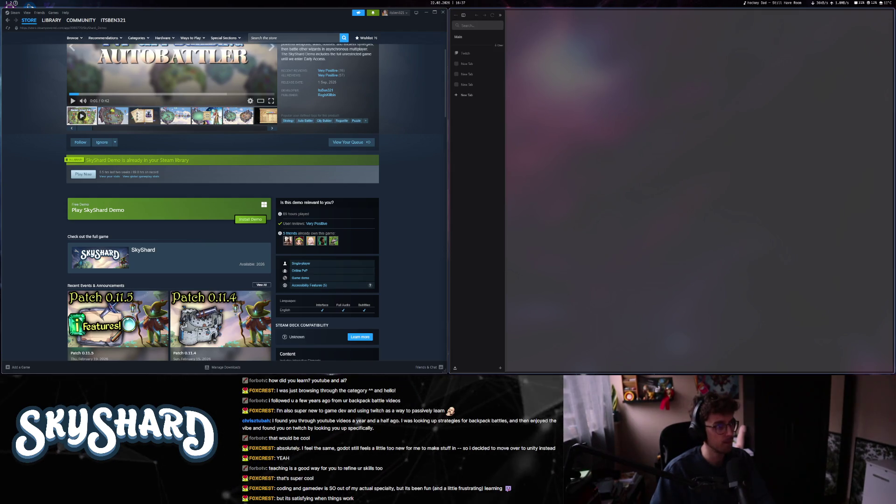
{"action": "left_click", "coordinate": [475, 87]}
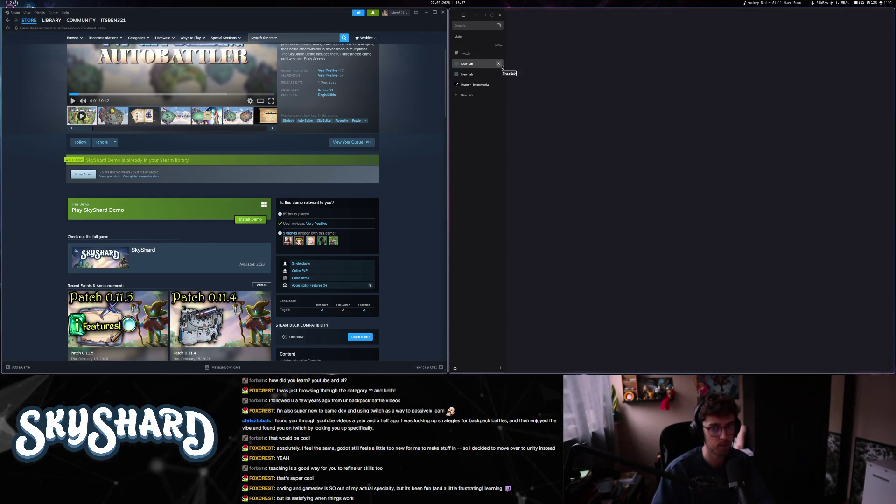
{"action": "left_click", "coordinate": [483, 84]}
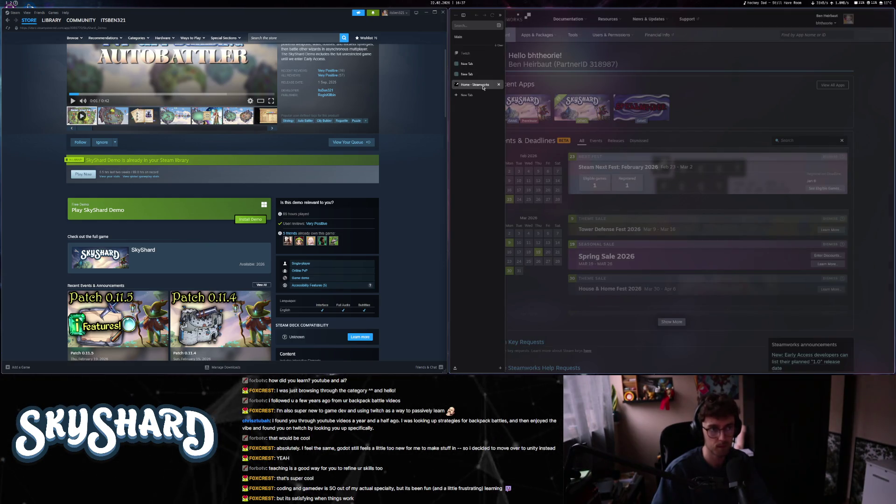
{"action": "mouse_move", "coordinate": [24, 372]}
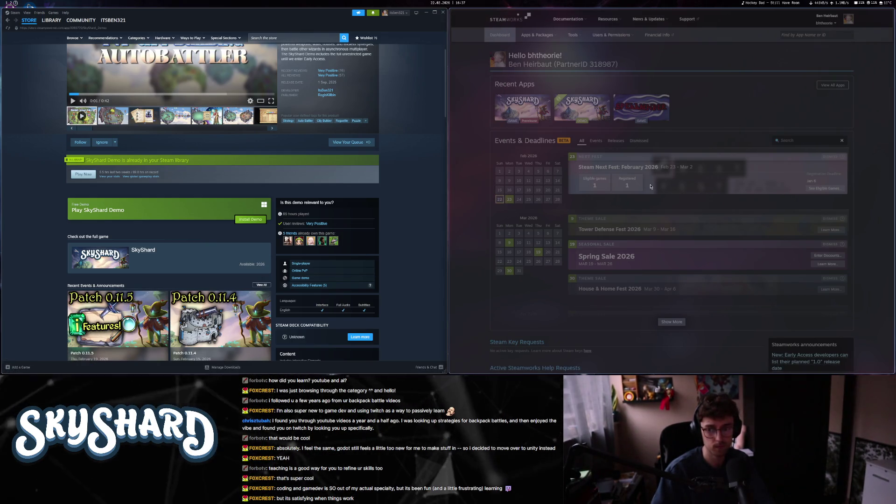
{"action": "mouse_move", "coordinate": [451, 89]}
{"action": "left_click", "coordinate": [499, 84]}
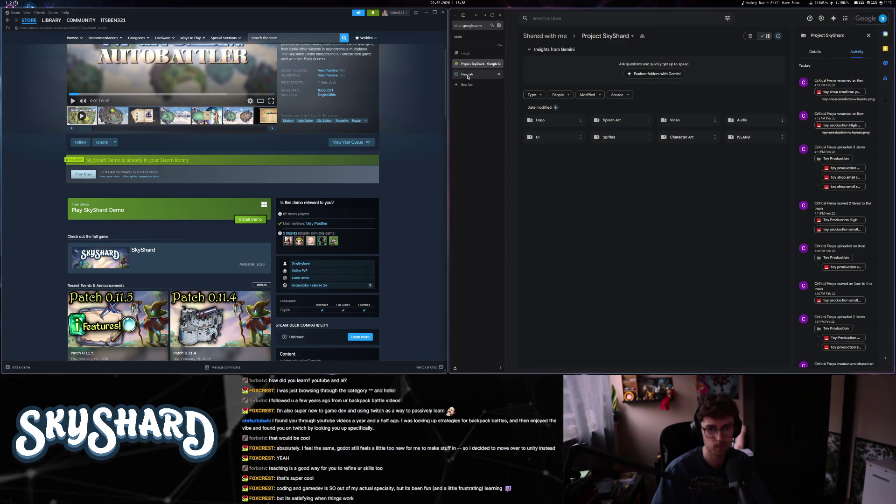
- Replace the Drive tab with partner.steamgames.com and open the SkyShard Demo (3989770) app page
{"action": "left_click", "coordinate": [499, 63]}
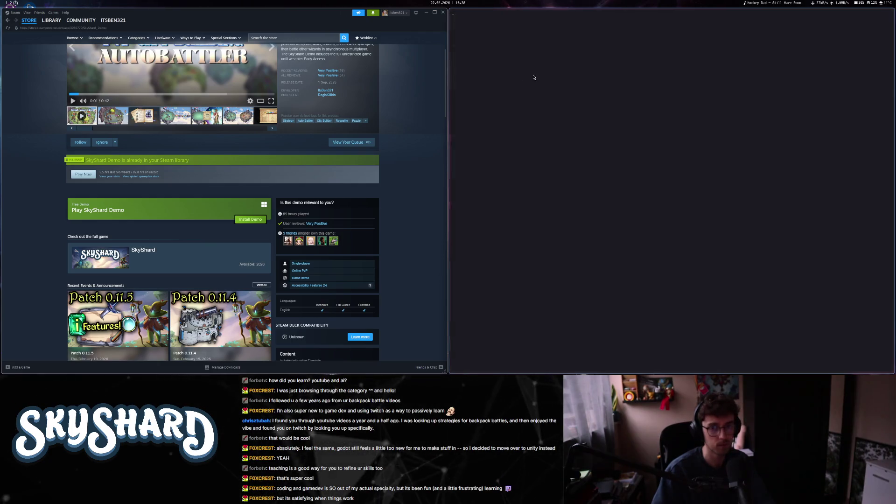
{"action": "left_click", "coordinate": [469, 74]}
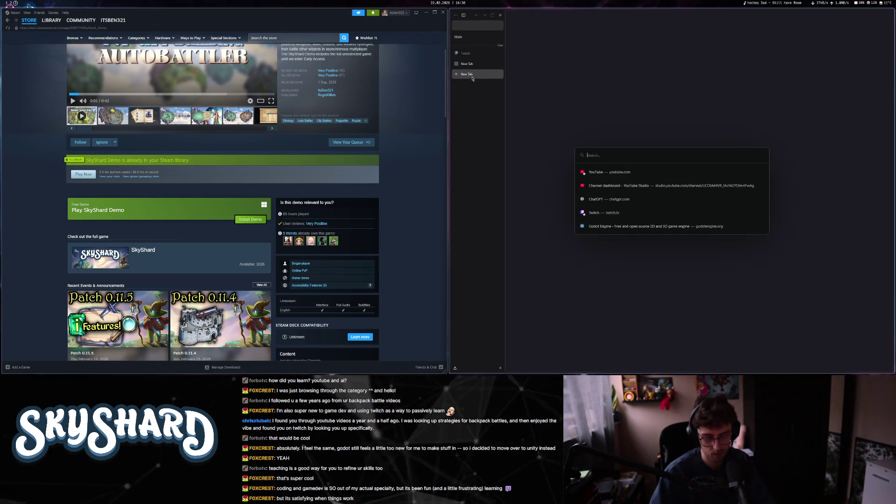
{"action": "type", "text": "steamgames.com/"}
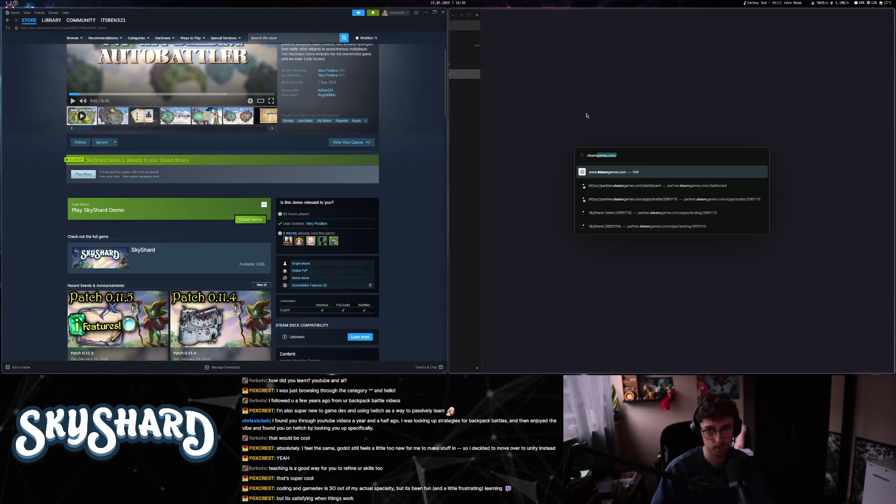
{"action": "key", "text": "Down"}
{"action": "key", "text": "Down"}
{"action": "key", "text": "Return"}
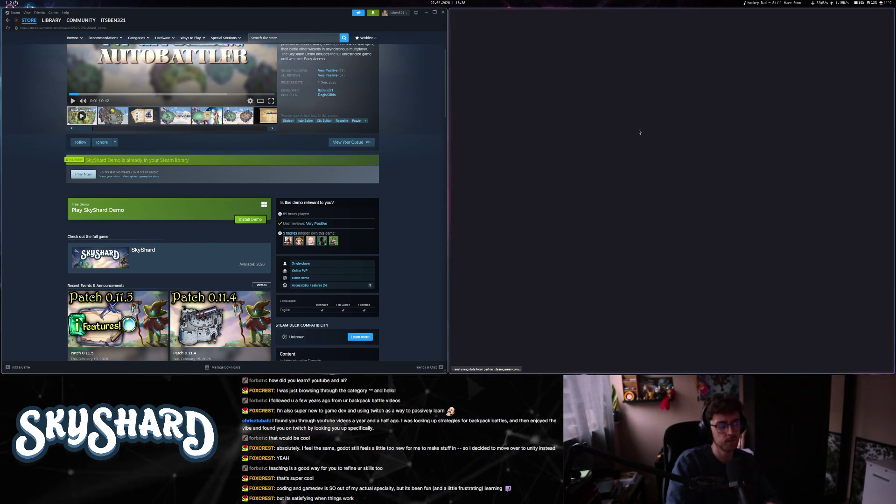
{"action": "scroll", "coordinate": [590, 229], "scroll_direction": "down", "scroll_amount": 5}
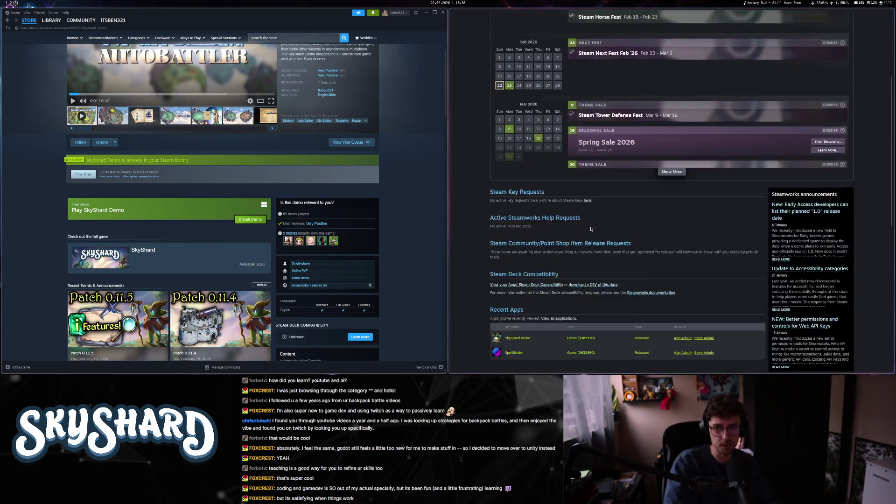
{"action": "scroll", "coordinate": [590, 229], "scroll_direction": "up", "scroll_amount": 3}
{"action": "left_click", "coordinate": [531, 114]}
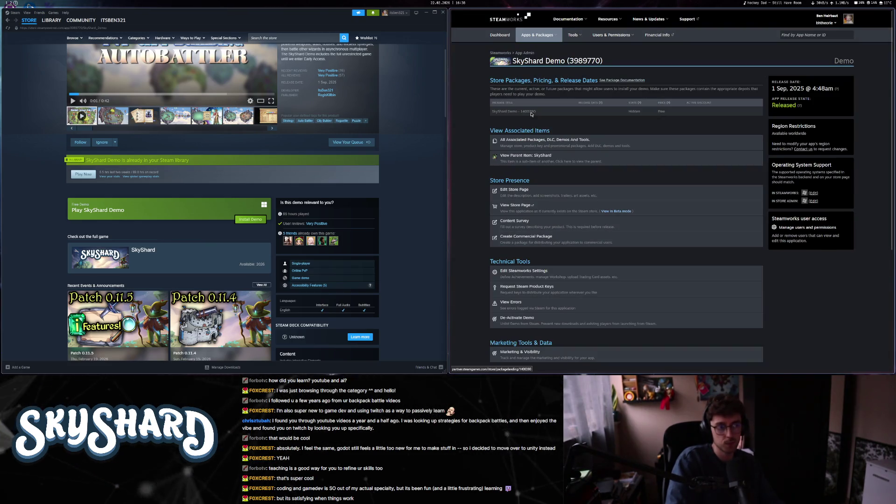
- Review the TEST achievement under Stats & Achievements > Achievements, then switch back to Godot
{"action": "left_click", "coordinate": [540, 274]}
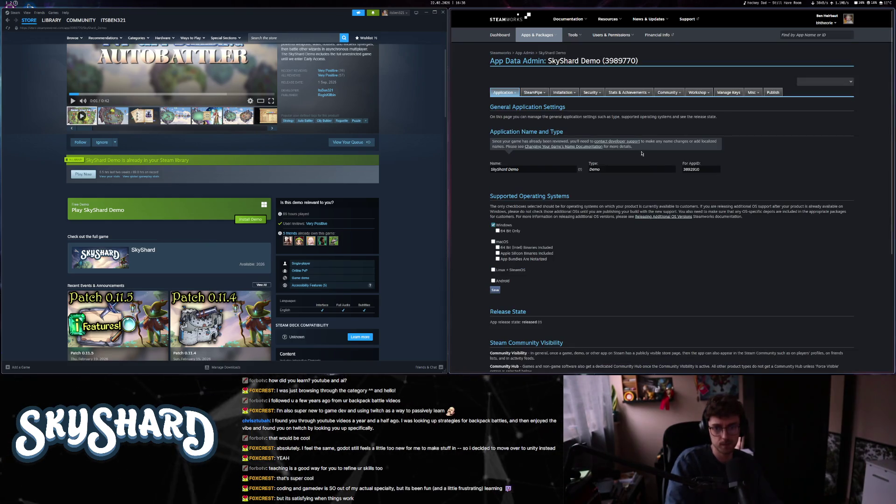
{"action": "left_click", "coordinate": [625, 101]}
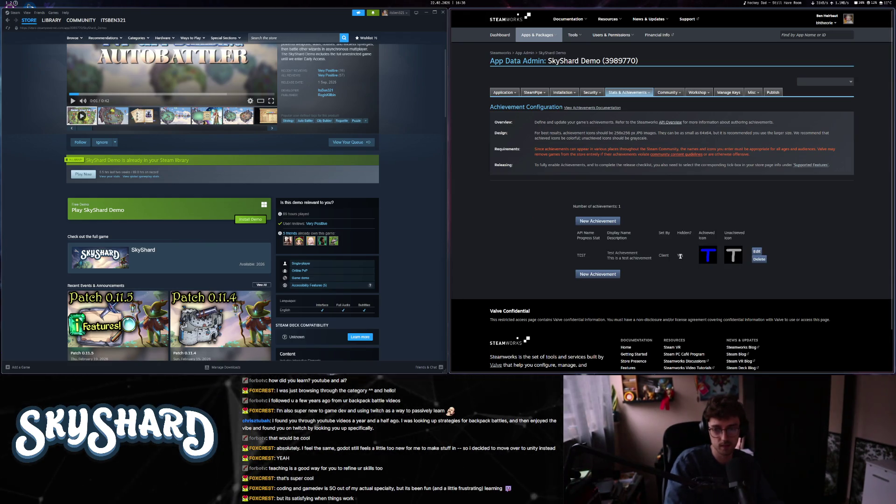
{"action": "scroll", "coordinate": [132, 211], "scroll_direction": "up", "scroll_amount": 3}
{"action": "scroll", "coordinate": [132, 212], "scroll_direction": "down", "scroll_amount": 4}
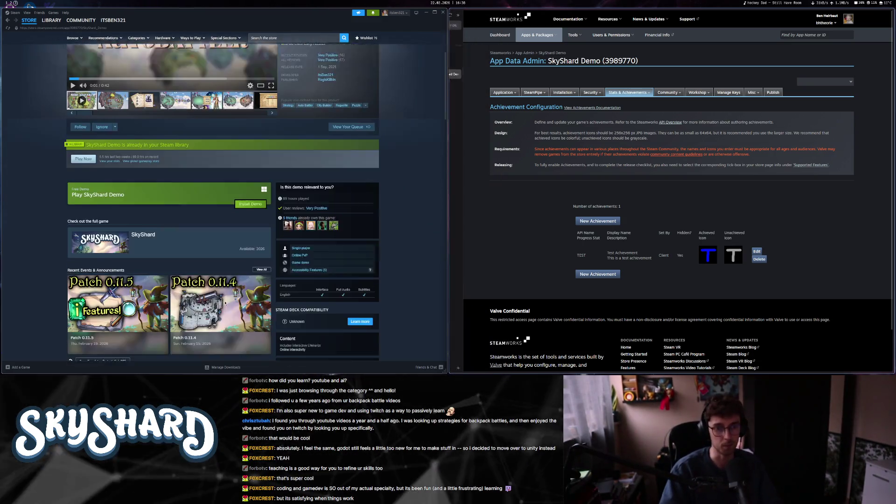
{"action": "scroll", "coordinate": [132, 211], "scroll_direction": "down", "scroll_amount": 1}
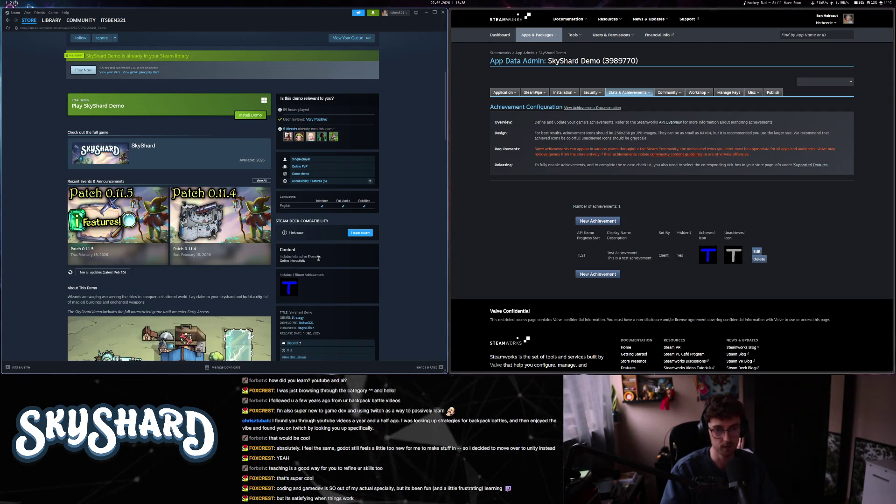
{"action": "scroll", "coordinate": [299, 272], "scroll_direction": "down", "scroll_amount": 3}
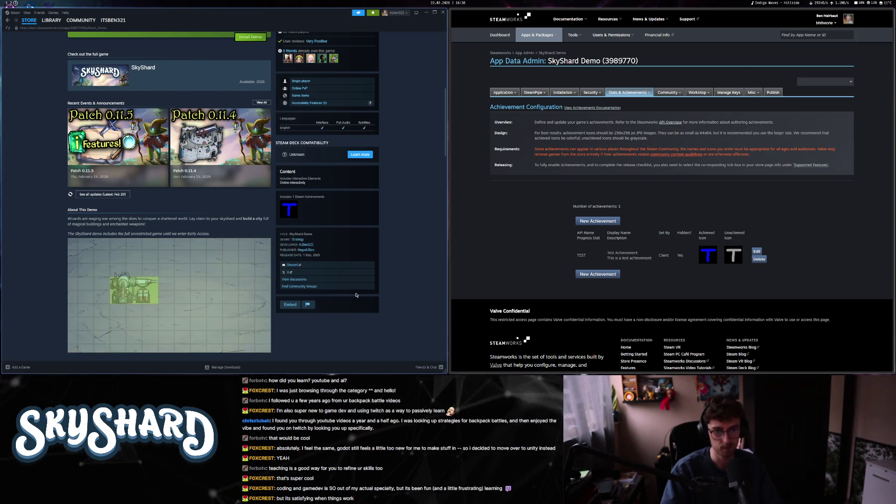
{"action": "scroll", "coordinate": [356, 295], "scroll_direction": "up", "scroll_amount": 10}
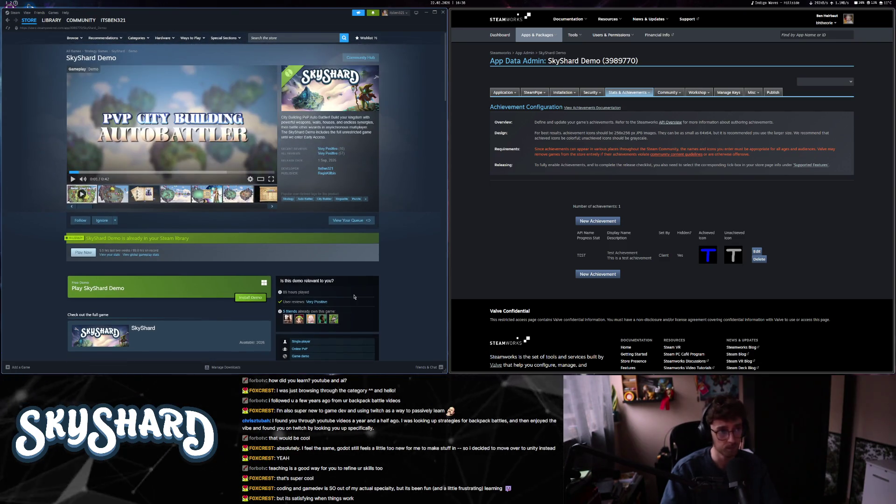
{"action": "key", "text": "super+1"}
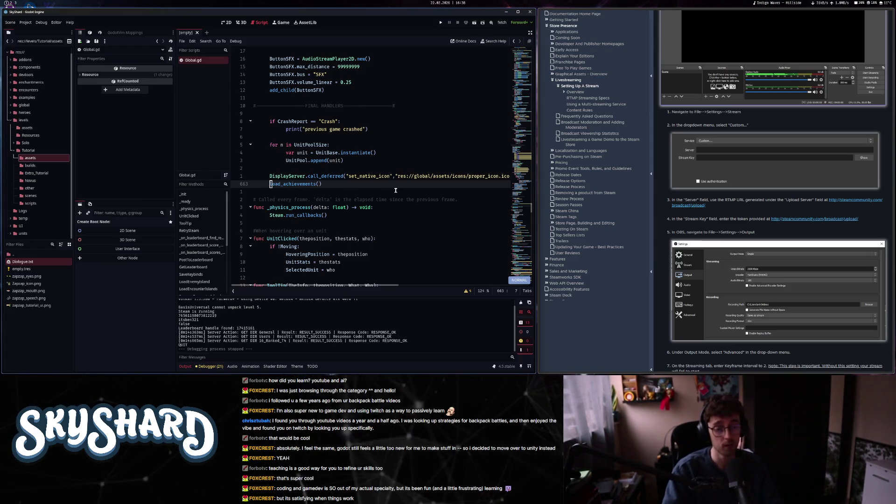
- Replace line 663 of Global.gd with set_achievement("TEST")
{"action": "type", "text": "set_achievement("}
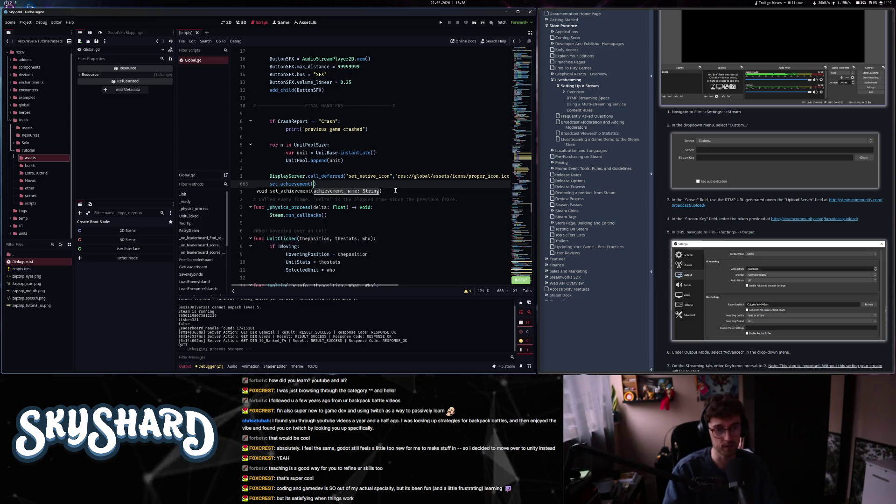
{"action": "type", "text": "\"TEST"}
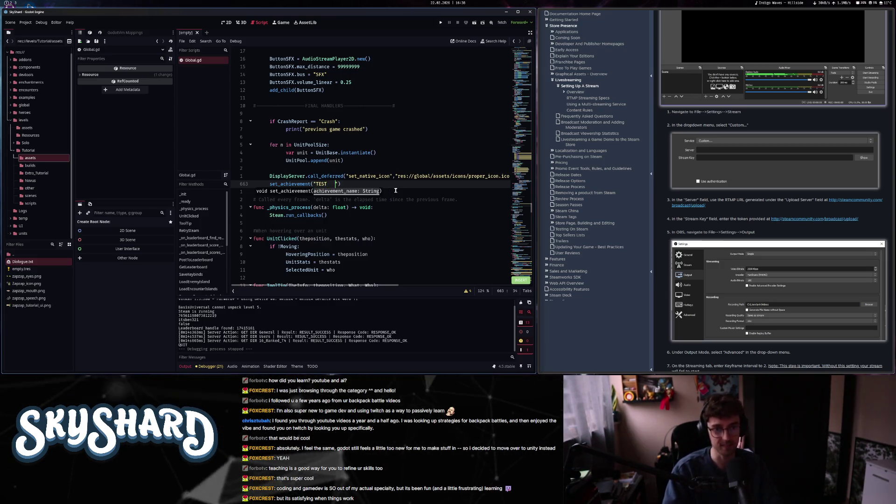
{"action": "key", "text": "Escape"}
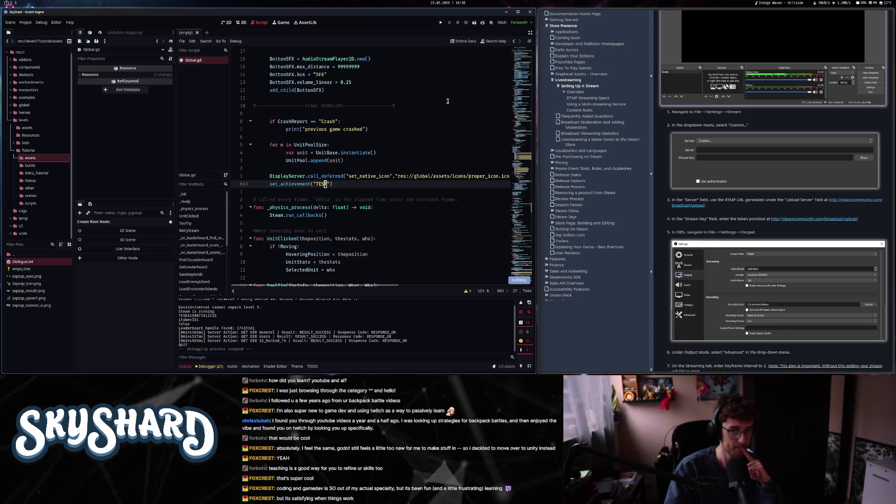
{"action": "mouse_move", "coordinate": [531, 208]}
{"action": "left_mouse_down"}
{"action": "mouse_move", "coordinate": [531, 270]}
{"action": "mouse_move", "coordinate": [539, 229]}
{"action": "left_mouse_up"}
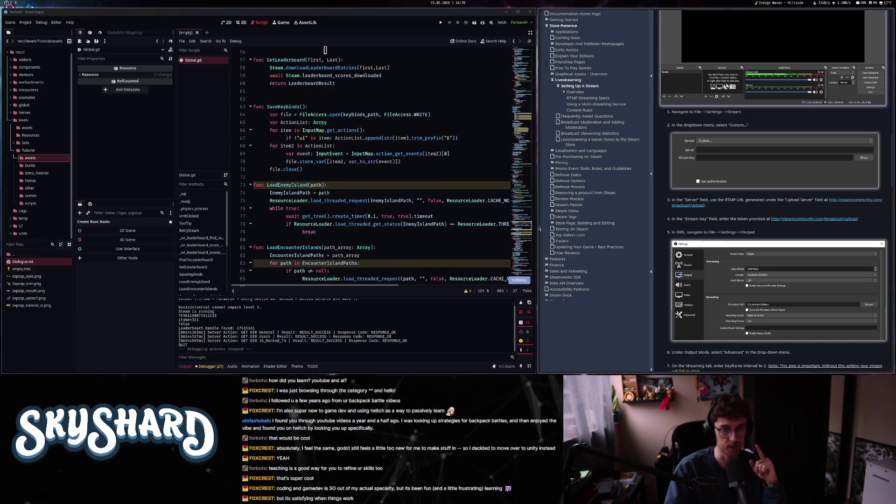
{"action": "key", "text": "shift+o"}
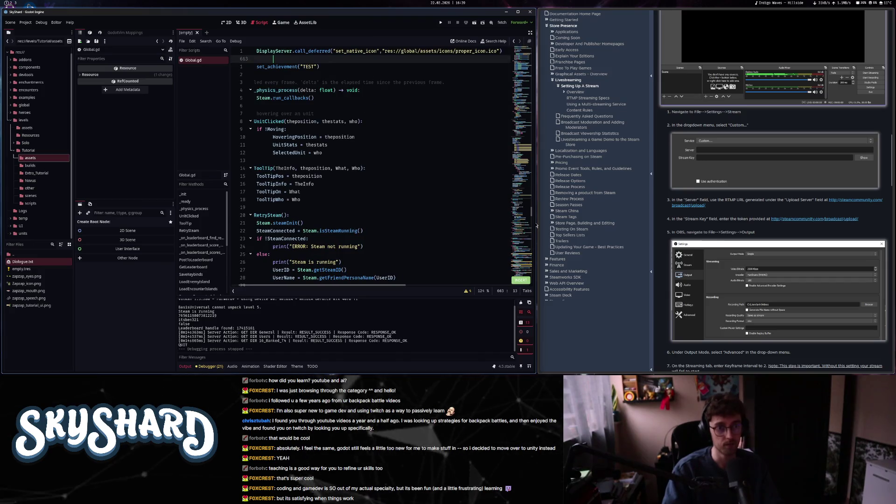
{"action": "key", "text": "Escape"}
{"action": "key", "text": "j"}
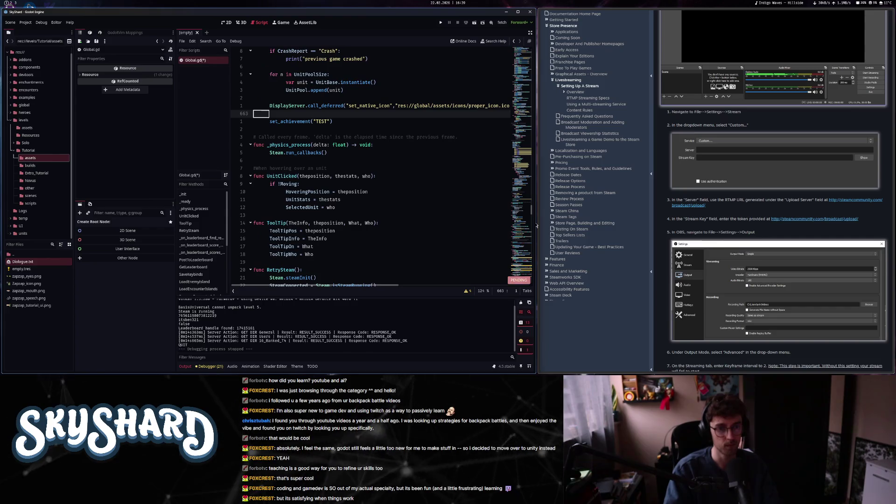
- Add a load_achievements() call on a new line below set_achievement("TEST")
{"action": "key", "text": "o"}
{"action": "key", "text": "BackSpace"}
{"action": "type", "text": "load"}
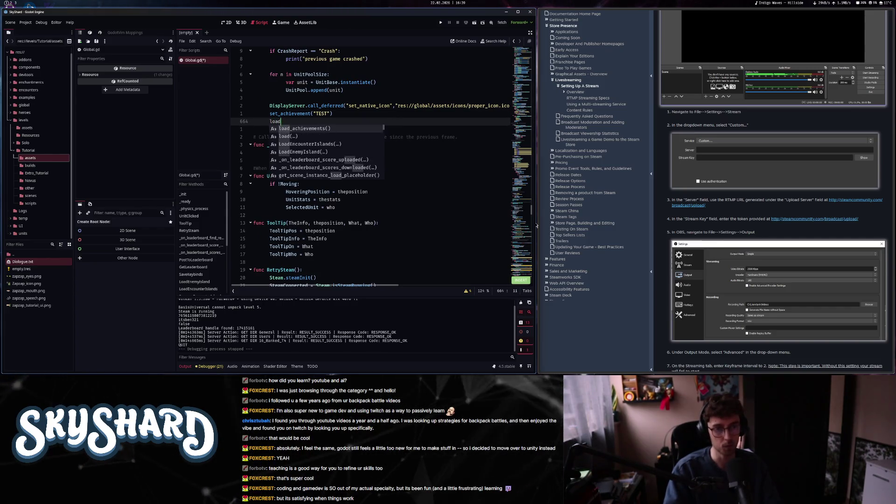
{"action": "key", "text": "Return"}
{"action": "key", "text": "Escape"}
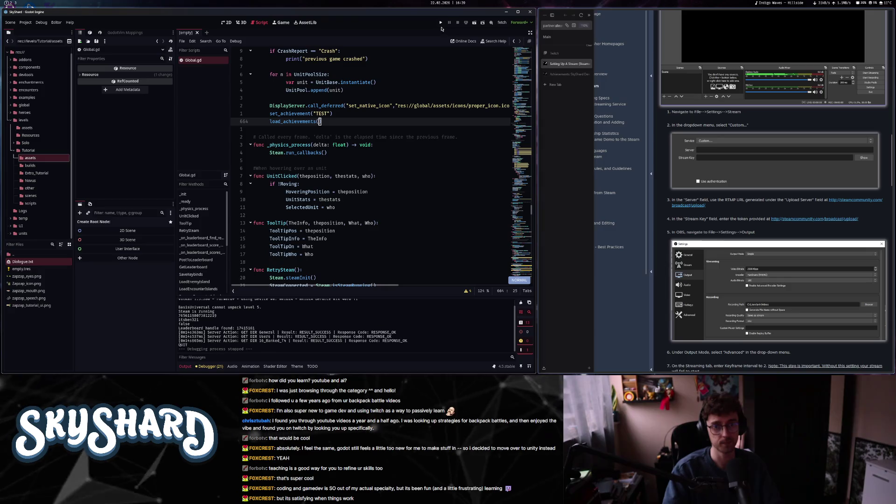
- Run SkyShard to its main menu, exit it, and switch to the Steam and Steamworks workspace
{"action": "left_click", "coordinate": [441, 23]}
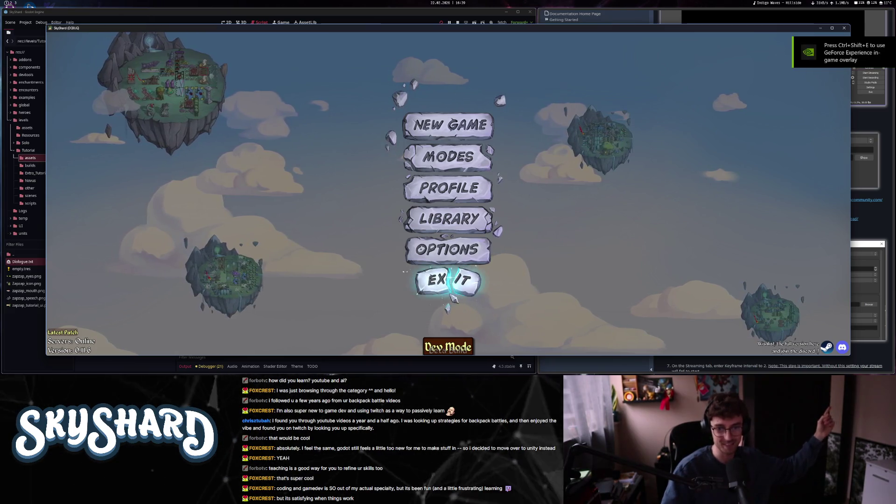
{"action": "left_click", "coordinate": [452, 295]}
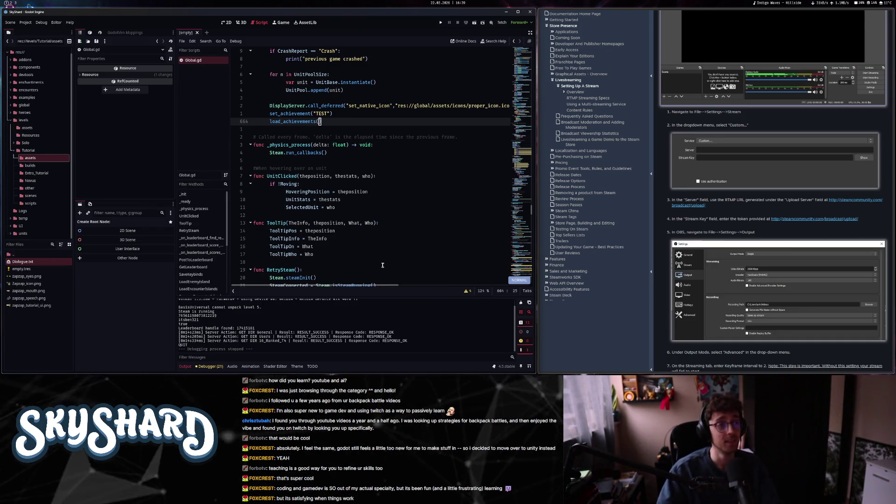
{"action": "key", "text": "super+2"}
{"action": "key", "text": "super+3"}
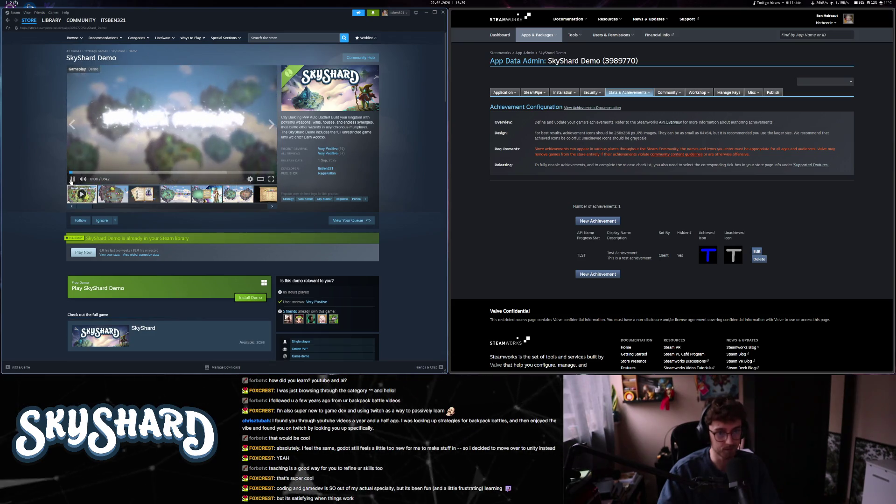
- Scroll through the SkyShard Demo store page to check its achievement listing
{"action": "scroll", "coordinate": [59, 203], "scroll_direction": "down", "scroll_amount": 3}
{"action": "scroll", "coordinate": [58, 203], "scroll_direction": "down", "scroll_amount": 3}
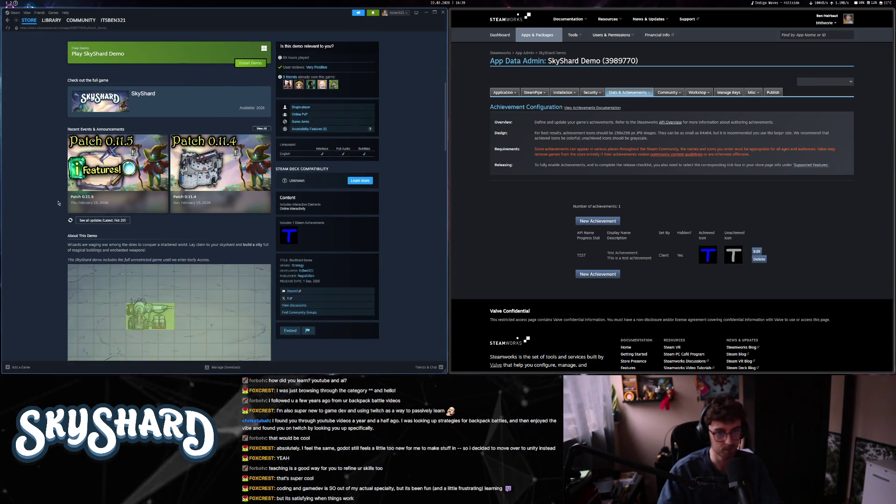
{"action": "scroll", "coordinate": [59, 203], "scroll_direction": "up", "scroll_amount": 3}
{"action": "scroll", "coordinate": [58, 203], "scroll_direction": "up", "scroll_amount": 3}
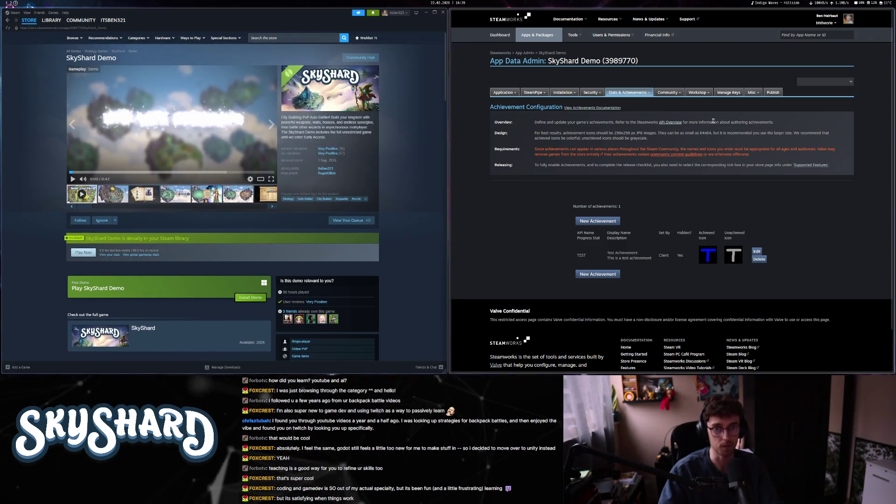
{"action": "mouse_move", "coordinate": [468, 118]}
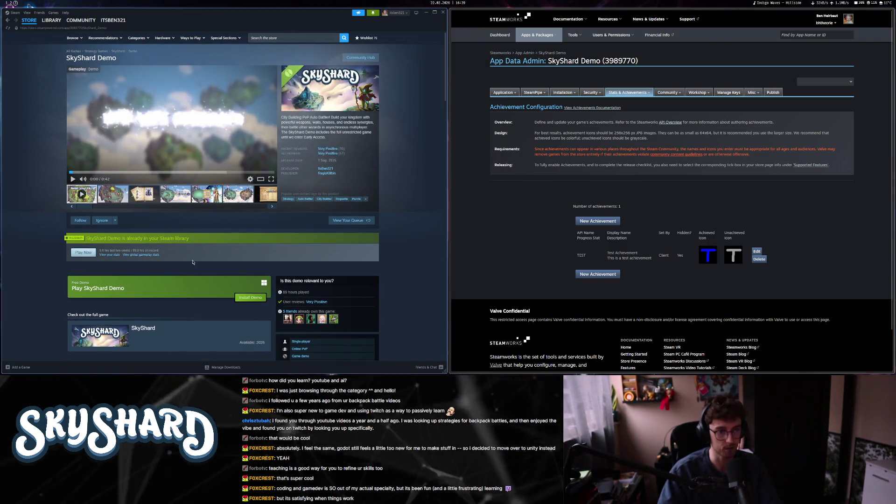
{"action": "scroll", "coordinate": [192, 265], "scroll_direction": "down", "scroll_amount": 2}
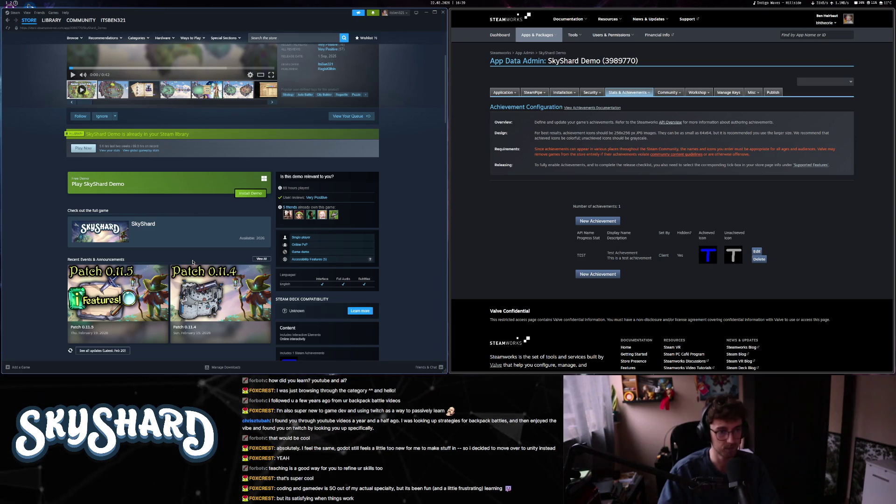
{"action": "scroll", "coordinate": [192, 262], "scroll_direction": "down", "scroll_amount": 3}
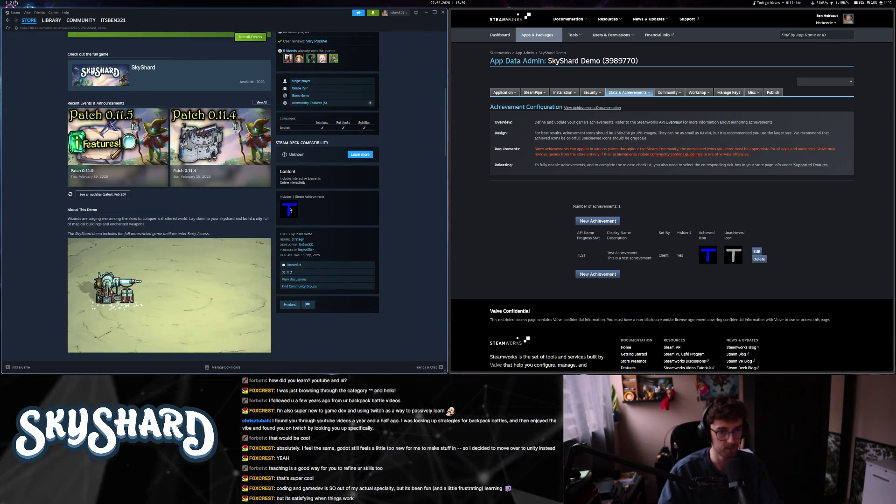
{"action": "scroll", "coordinate": [290, 211], "scroll_direction": "up", "scroll_amount": 5}
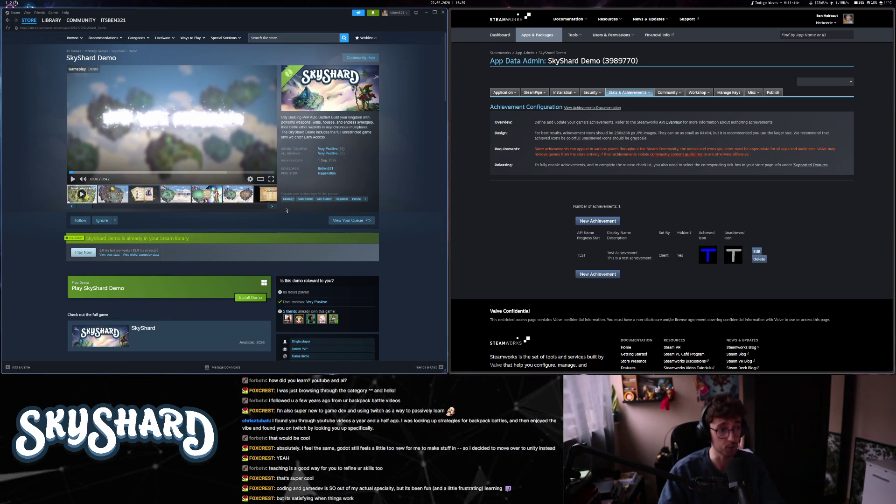
{"action": "scroll", "coordinate": [400, 275], "scroll_direction": "down", "scroll_amount": 4}
{"action": "scroll", "coordinate": [400, 274], "scroll_direction": "up", "scroll_amount": 4}
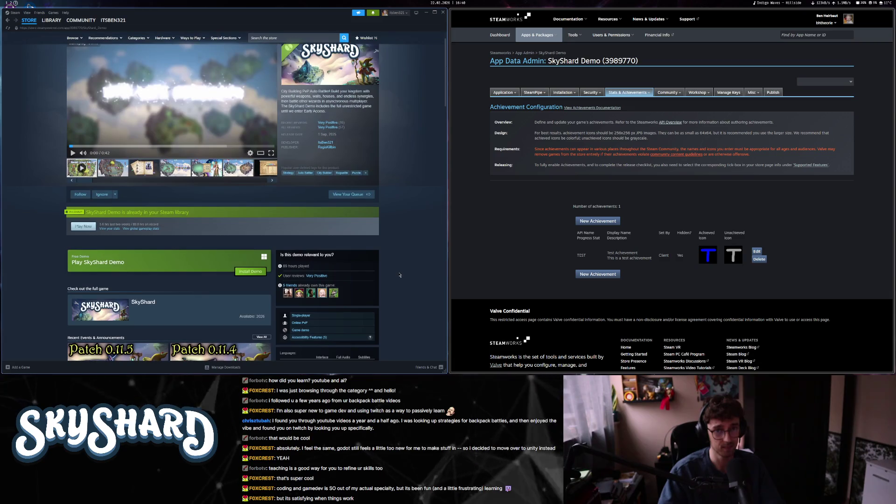
{"action": "scroll", "coordinate": [399, 275], "scroll_direction": "down", "scroll_amount": 4}
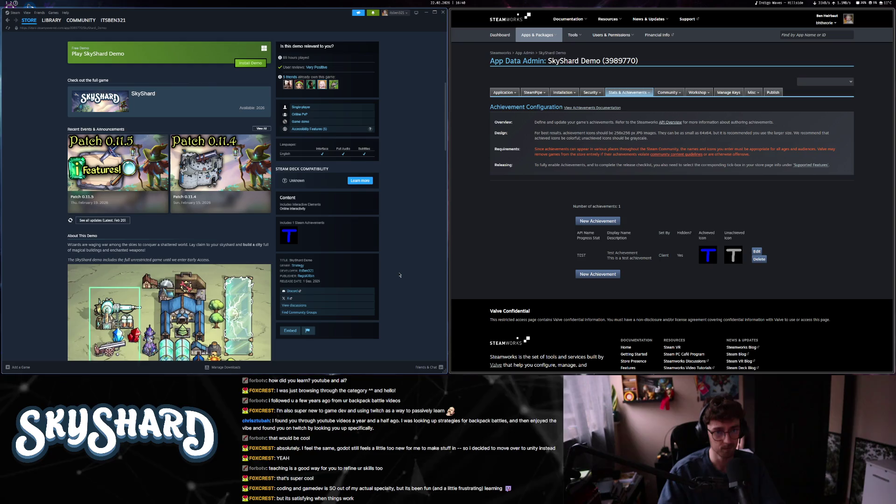
{"action": "scroll", "coordinate": [399, 275], "scroll_direction": "down", "scroll_amount": 8}
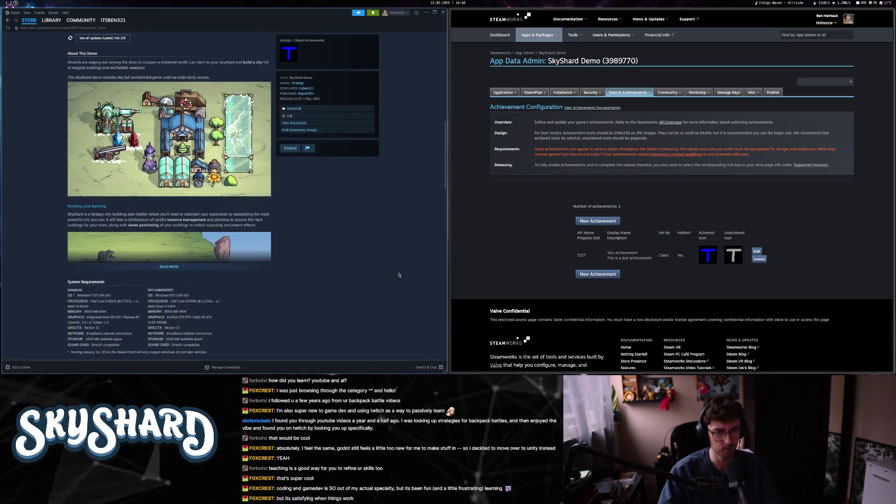
{"action": "scroll", "coordinate": [399, 274], "scroll_direction": "up", "scroll_amount": 12}
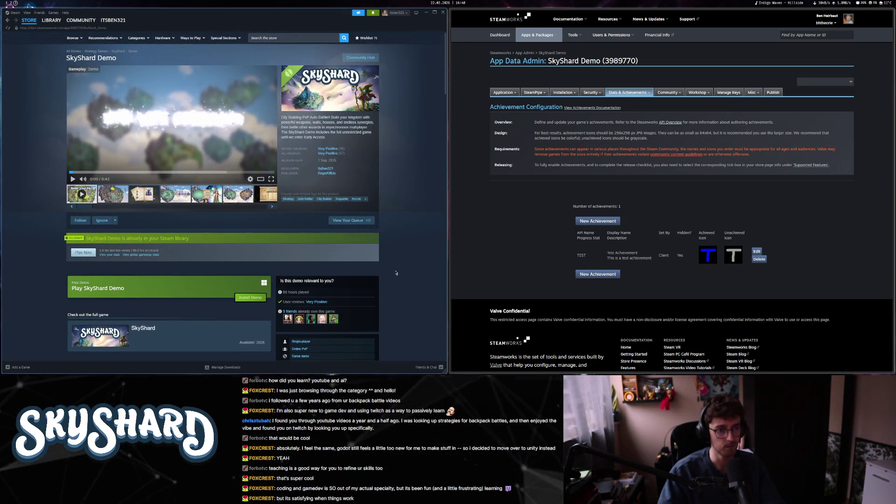
- Reload and return to the SkyShard Demo page, close the Steam window, and go back to Godot
{"action": "left_click", "coordinate": [8, 28]}
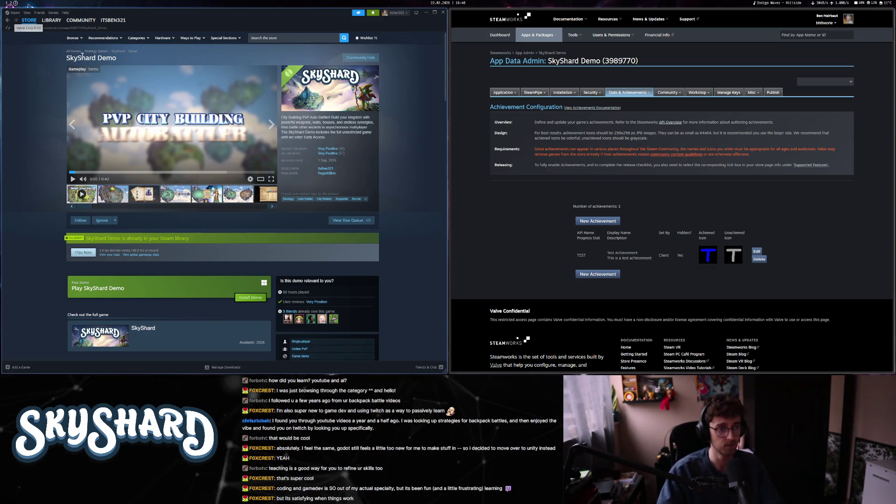
{"action": "scroll", "coordinate": [130, 244], "scroll_direction": "down", "scroll_amount": 5}
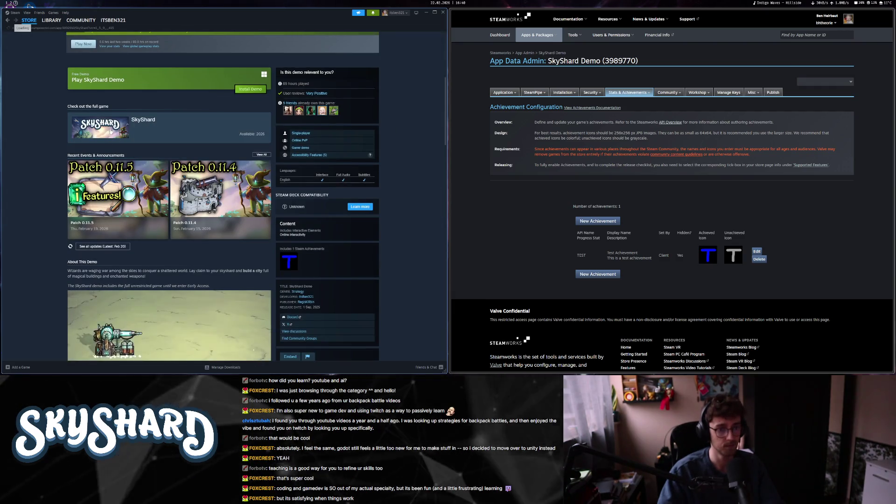
{"action": "scroll", "coordinate": [183, 236], "scroll_direction": "down", "scroll_amount": 10}
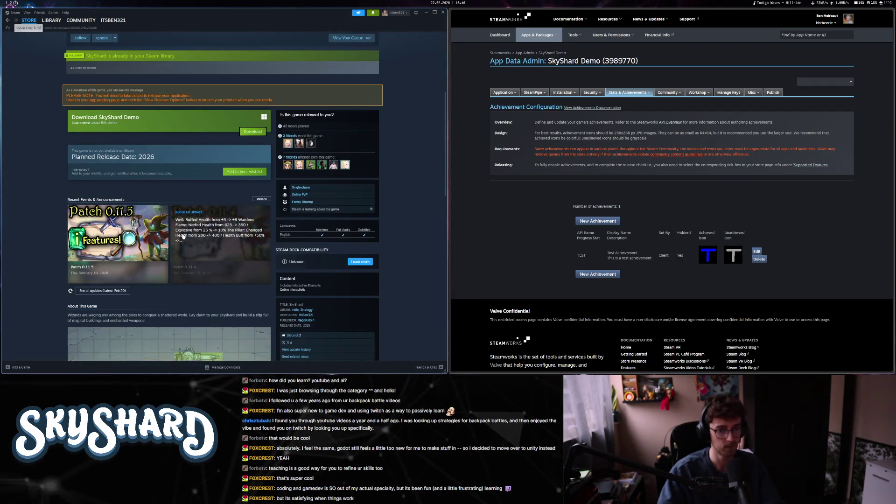
{"action": "scroll", "coordinate": [183, 237], "scroll_direction": "up", "scroll_amount": 15}
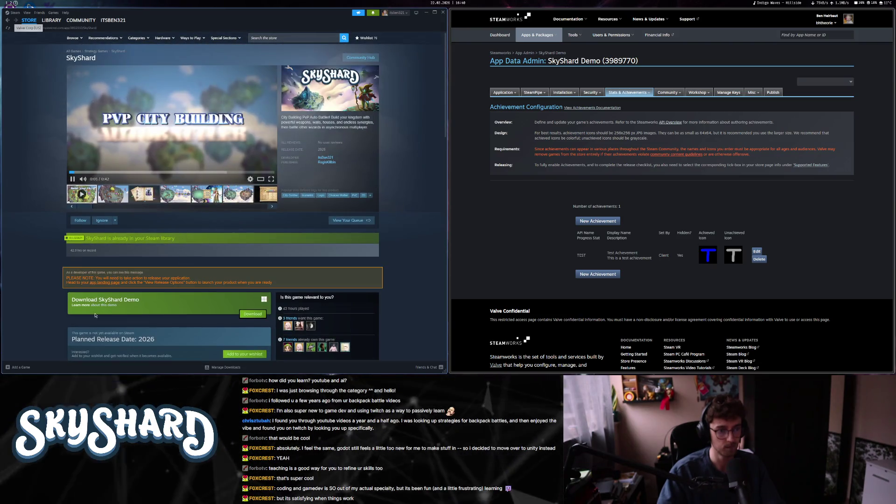
{"action": "scroll", "coordinate": [99, 299], "scroll_direction": "down", "scroll_amount": 2}
{"action": "scroll", "coordinate": [100, 299], "scroll_direction": "up", "scroll_amount": 2}
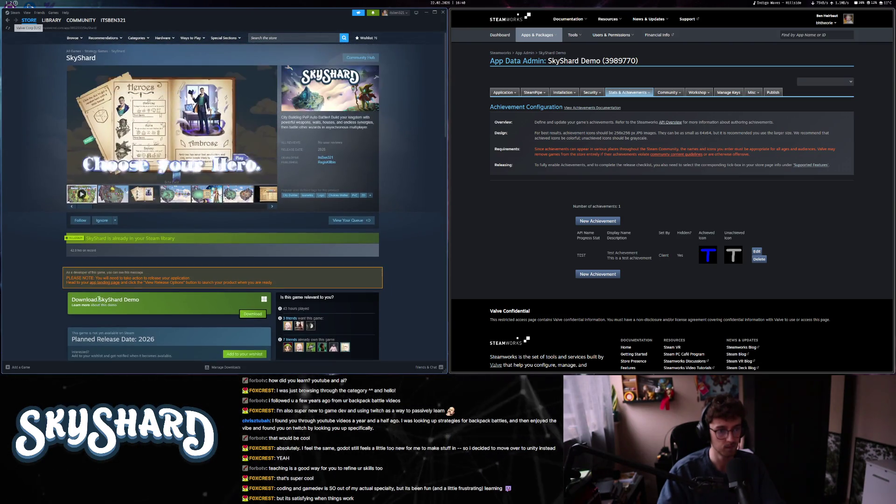
{"action": "key", "text": "alt+Left"}
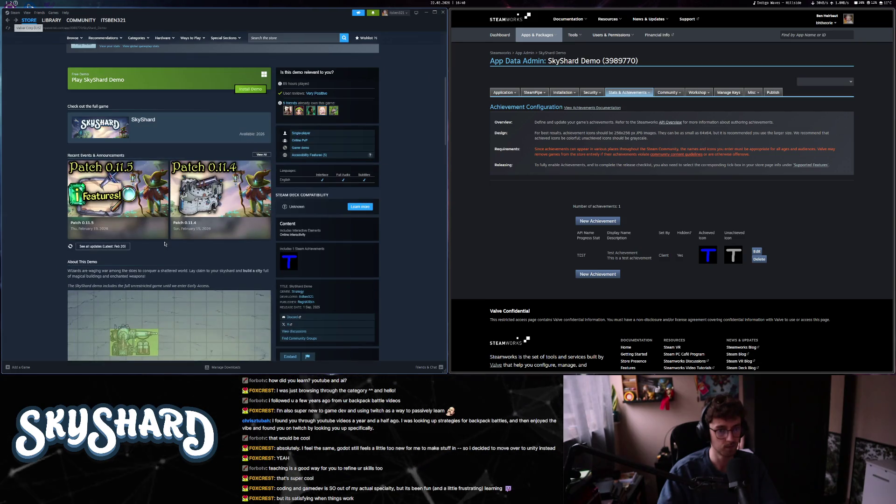
{"action": "scroll", "coordinate": [165, 243], "scroll_direction": "up", "scroll_amount": 4}
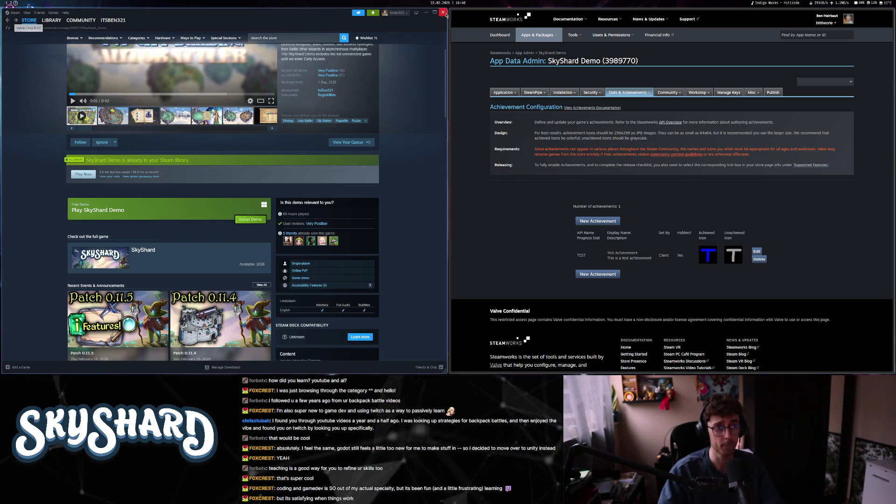
{"action": "key", "text": "super+f"}
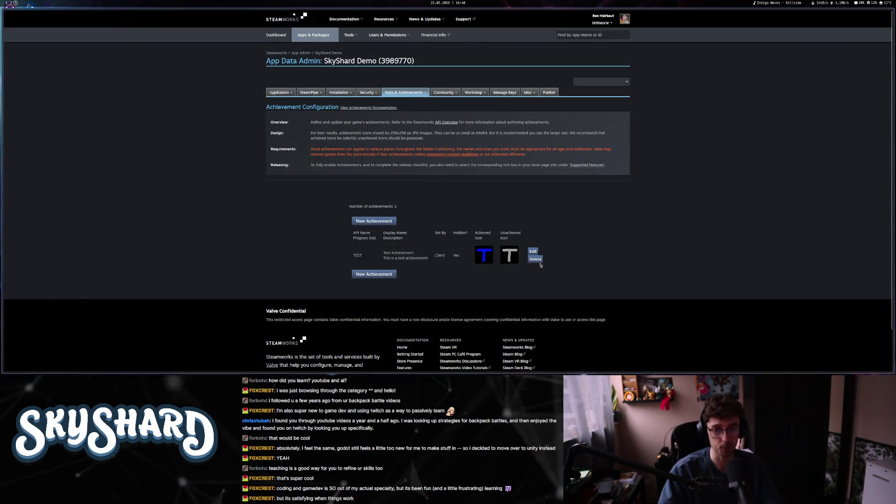
{"action": "key", "text": "super+1"}
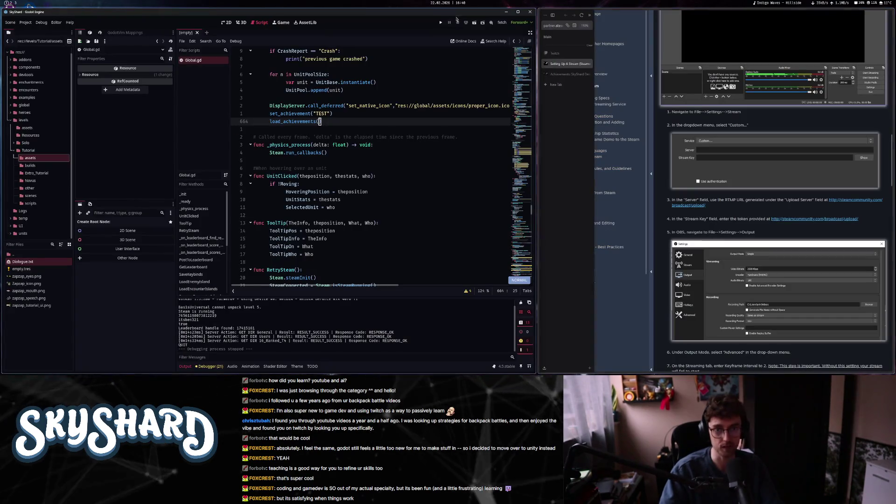
{"action": "left_click", "coordinate": [440, 24]}
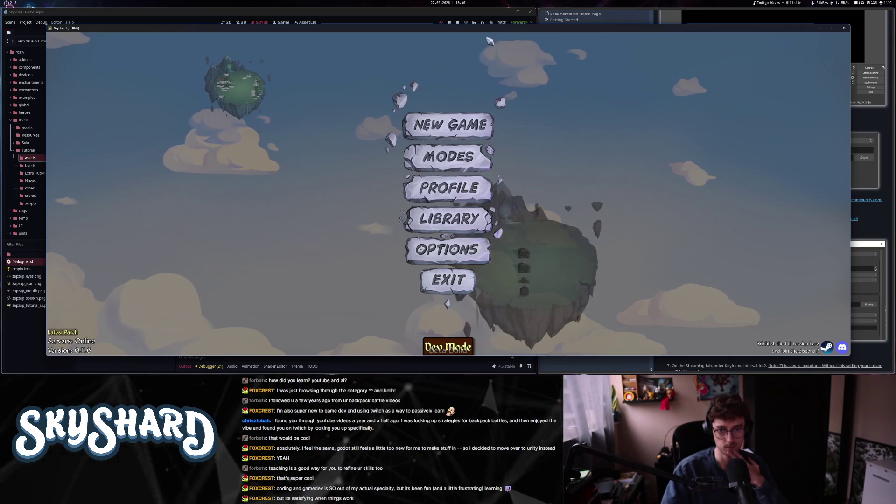
{"action": "left_click", "coordinate": [448, 280]}
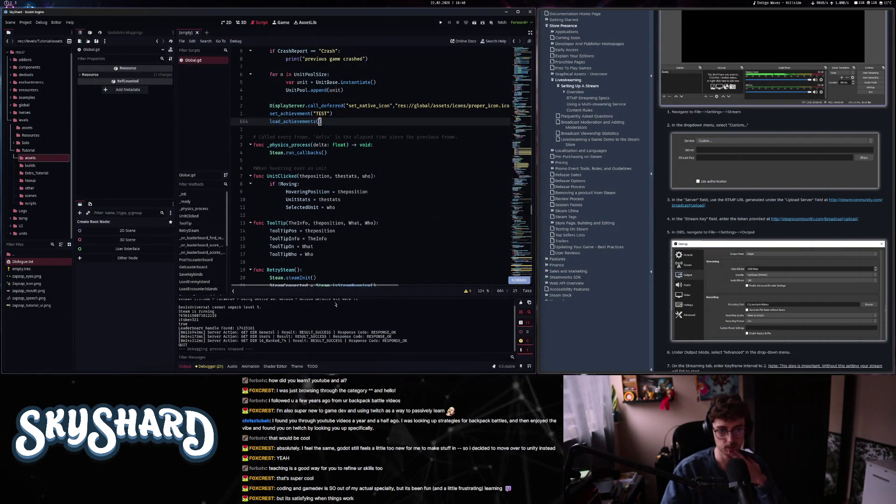
- Delete the set_achievement("TEST") and load_achievements() lines from Global.gd
{"action": "key", "text": "shift+v"}
{"action": "key", "text": "k"}
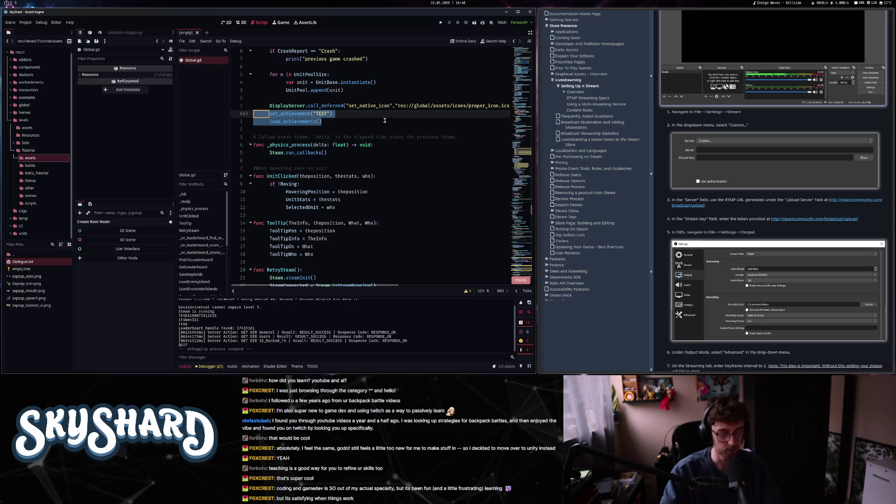
{"action": "key", "text": "d"}
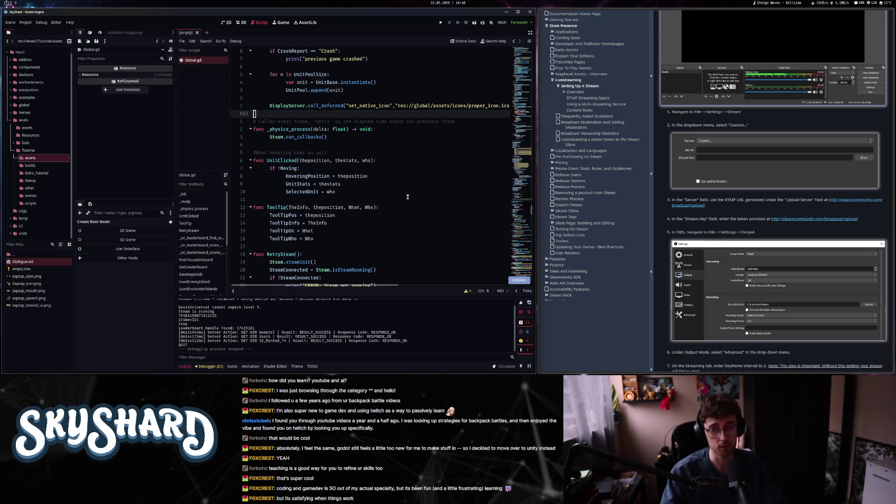
{"action": "scroll", "coordinate": [525, 270], "scroll_direction": "up", "scroll_amount": 20}
{"action": "scroll", "coordinate": [525, 270], "scroll_direction": "down", "scroll_amount": 8}
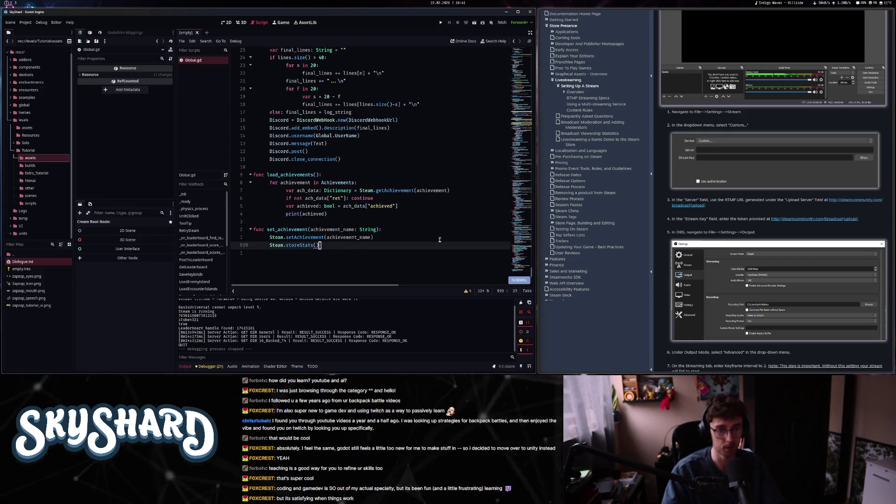
- Review the load_achievements and set_achievement functions, then switch to the Obsidian notes
{"action": "left_click_drag", "start_coordinate": [326, 215], "coordinate": [256, 175]}
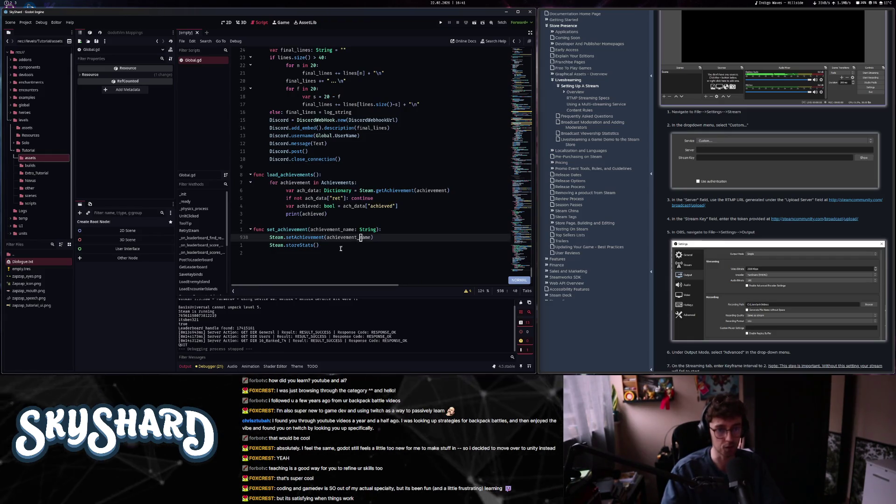
{"action": "left_click_drag", "start_coordinate": [320, 247], "coordinate": [260, 174]}
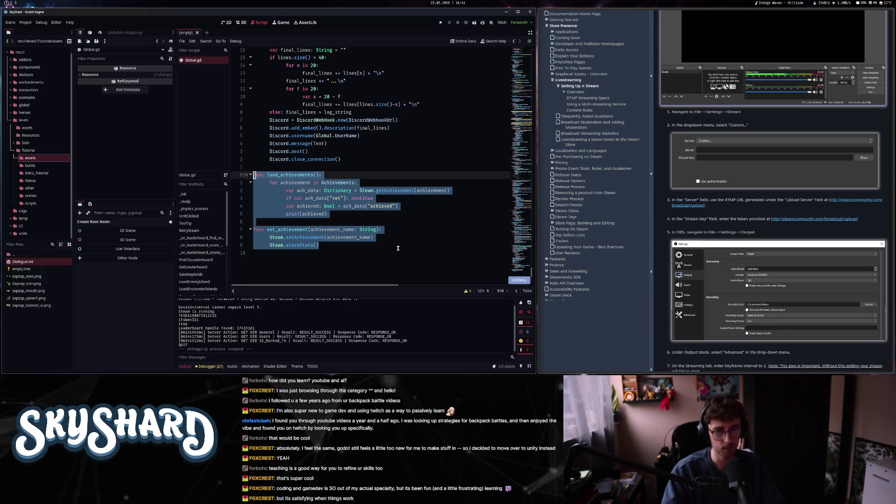
{"action": "left_click", "coordinate": [398, 244]}
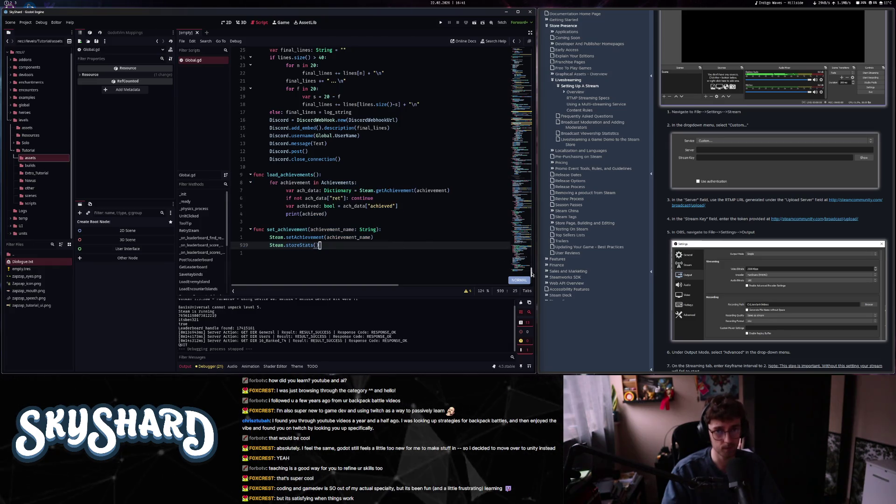
{"action": "left_click_drag", "start_coordinate": [532, 274], "coordinate": [529, 55]}
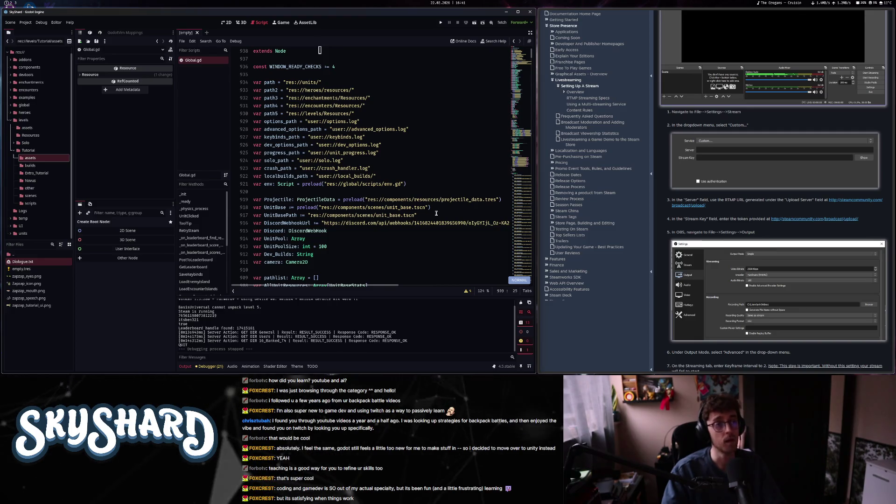
{"action": "key", "text": "Escape"}
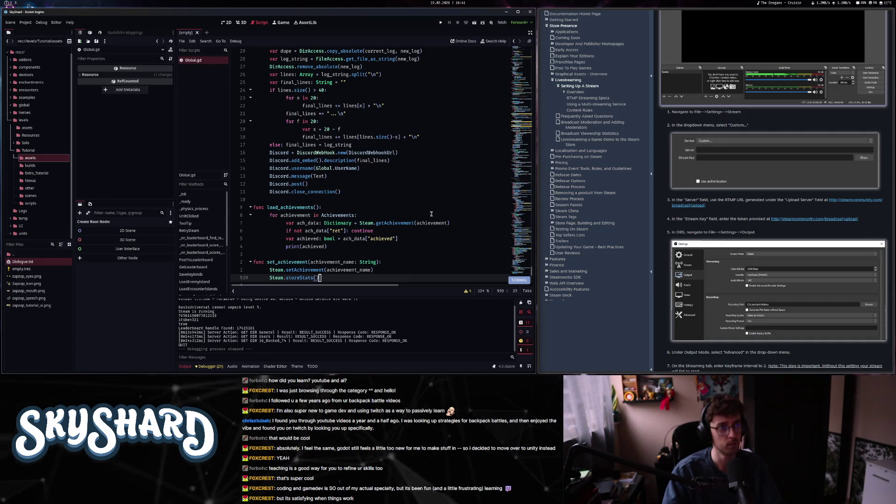
{"action": "key", "text": "super+2"}
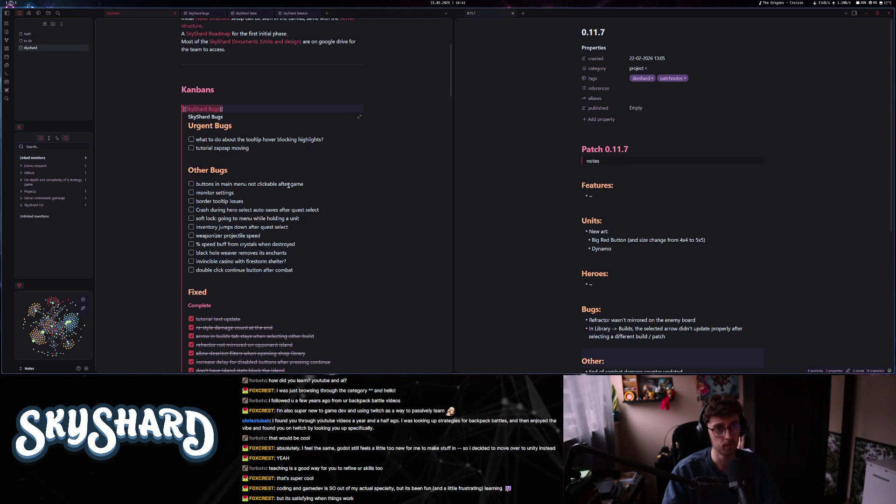
- Flip through the SkyShard Bugs, Tasks and Balance kanban boards in Obsidian
{"action": "key", "text": "ctrl+Tab"}
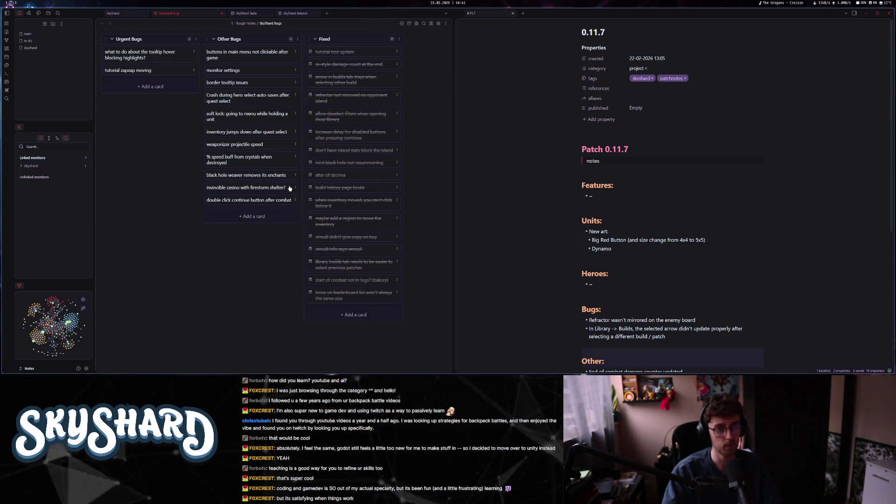
{"action": "key", "text": "ctrl+Tab"}
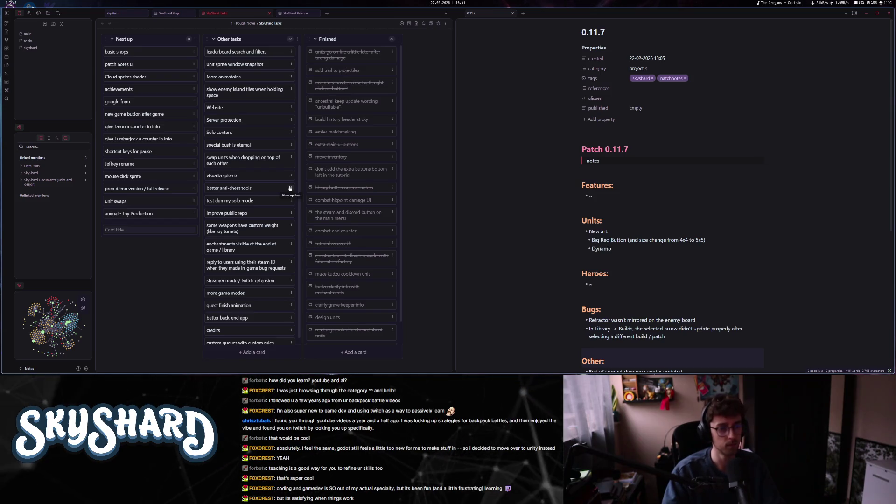
{"action": "key", "text": "ctrl+Tab"}
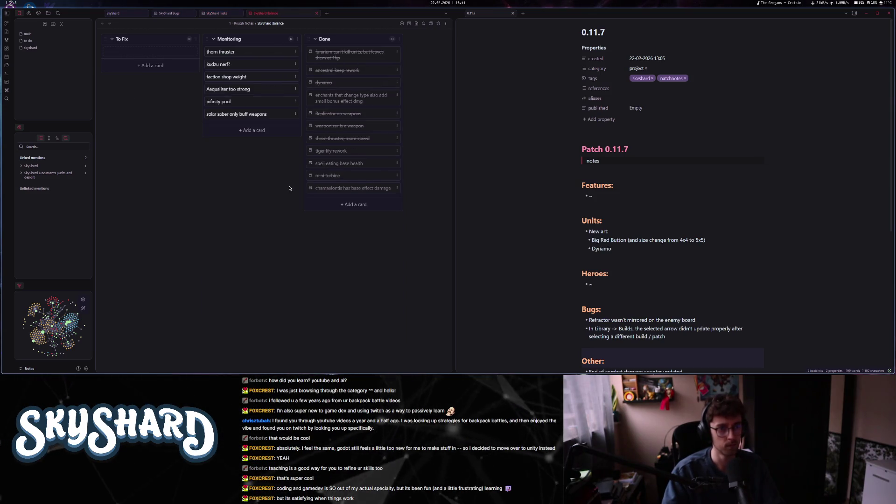
- Skim the Patch 0.11.7 notes, then return to the Godot editor
{"action": "scroll", "coordinate": [495, 205], "scroll_direction": "down", "scroll_amount": 5}
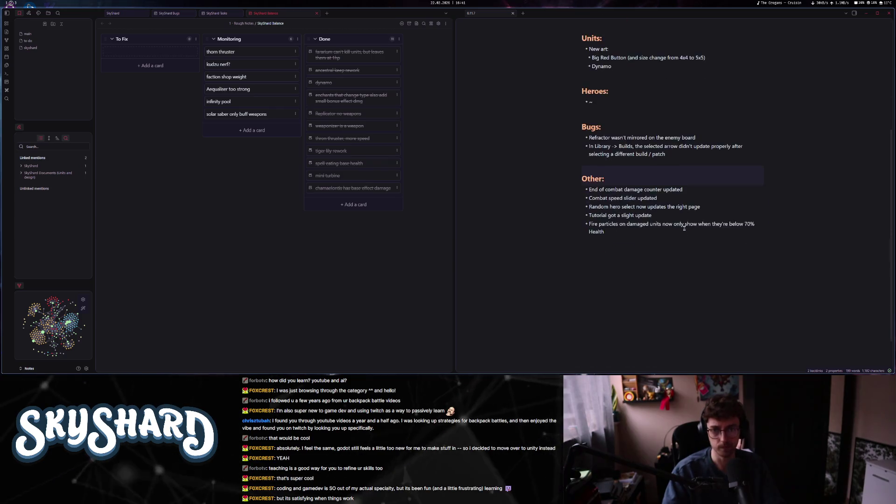
{"action": "scroll", "coordinate": [495, 204], "scroll_direction": "up", "scroll_amount": 3}
{"action": "left_click_drag", "start_coordinate": [591, 162], "coordinate": [681, 305]}
{"action": "left_click", "coordinate": [682, 305]}
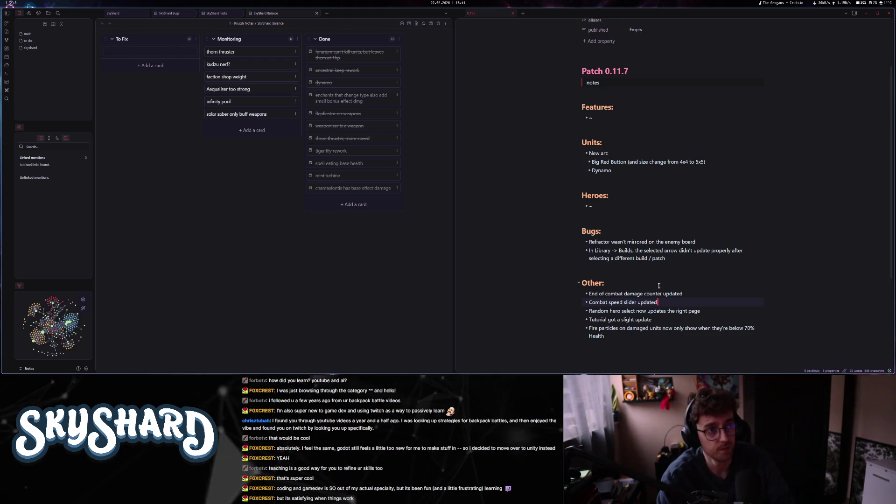
{"action": "key", "text": "super+3"}
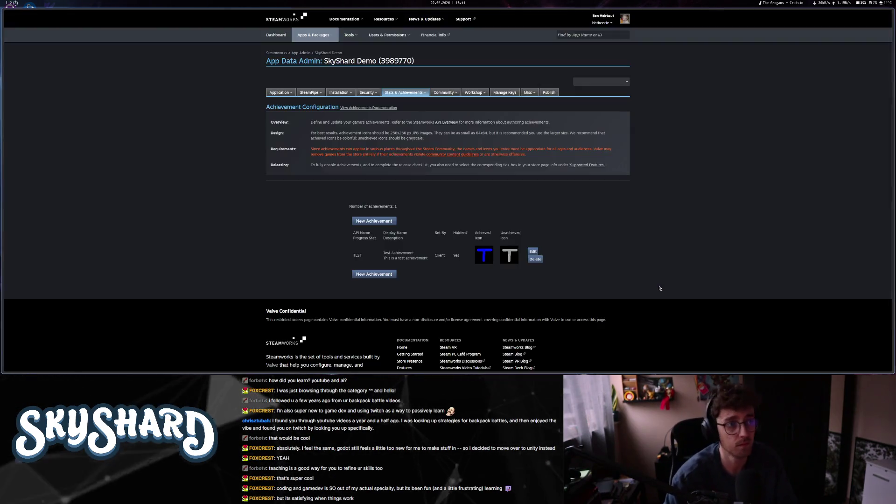
{"action": "key", "text": "super+1"}
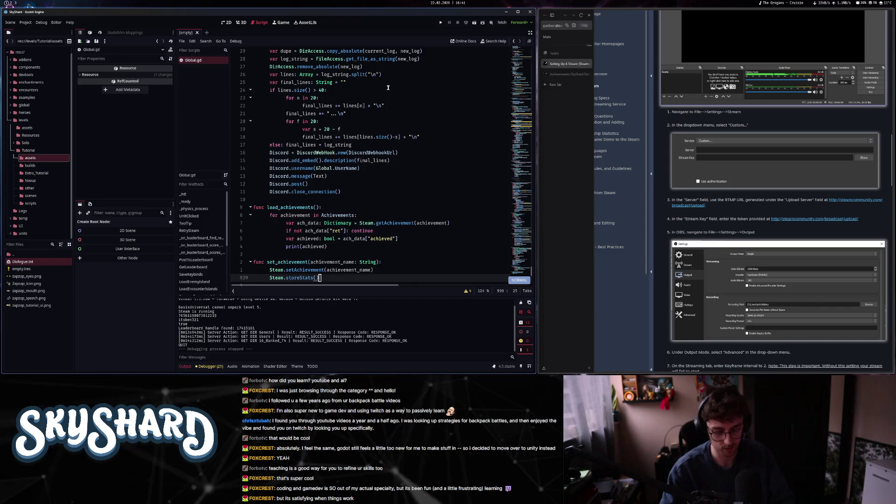
- Open Dialogue.txt from the FileSystem dock after abandoning a Quick Open search for 'dialogue'
{"action": "key", "text": "ctrl+alt+o"}
{"action": "type", "text": "dia"}
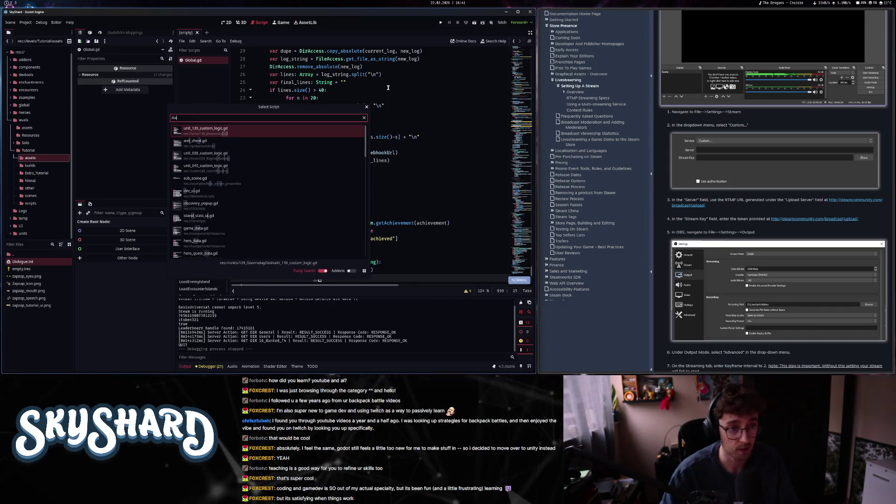
{"action": "type", "text": "log"}
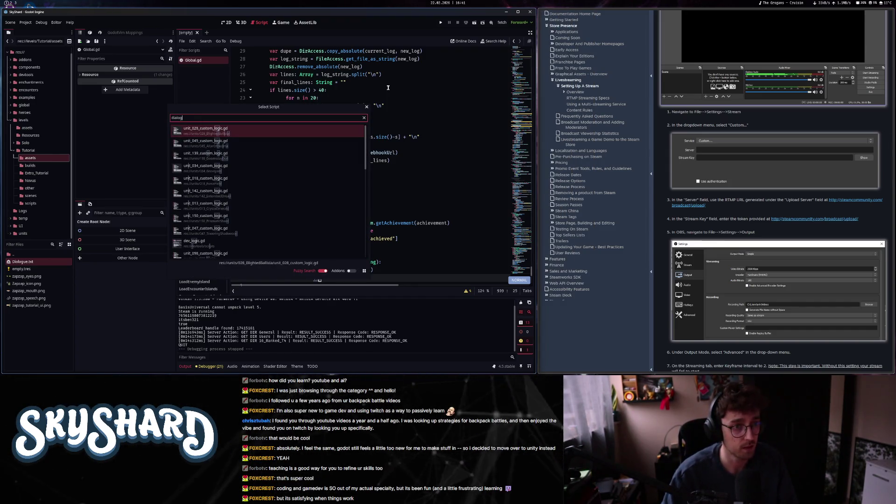
{"action": "type", "text": "ue"}
{"action": "key", "text": "Escape"}
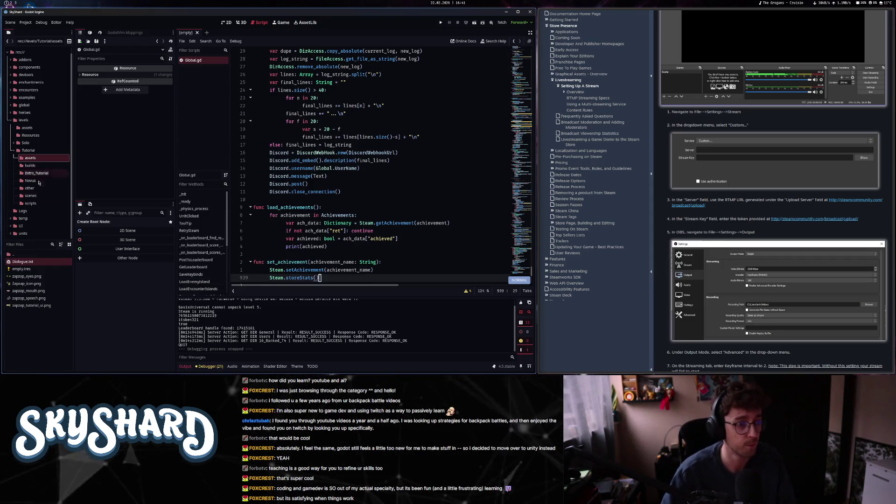
{"action": "double_click", "coordinate": [23, 262]}
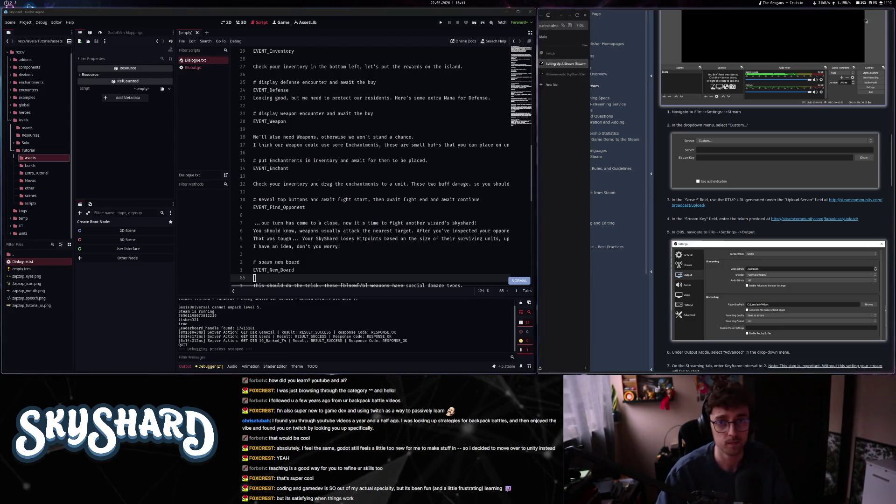
{"action": "left_click", "coordinate": [889, 13]}
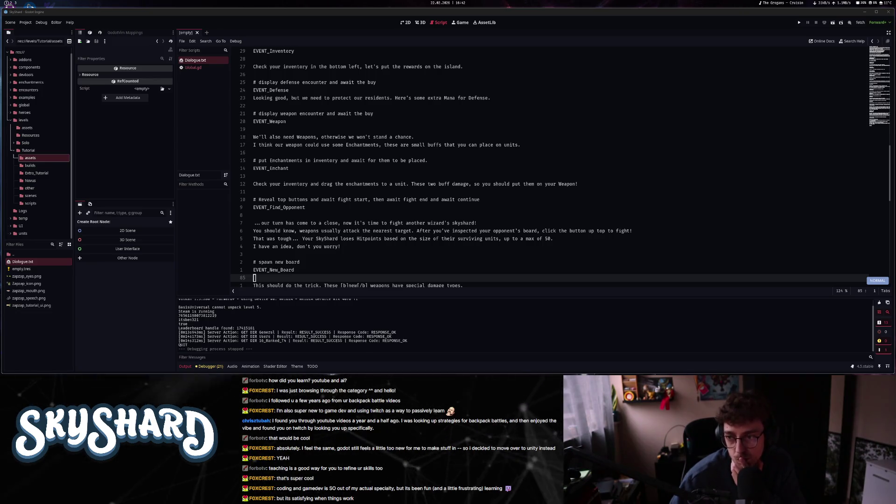
{"action": "scroll", "coordinate": [521, 244], "scroll_direction": "down", "scroll_amount": 5}
{"action": "scroll", "coordinate": [522, 244], "scroll_direction": "down", "scroll_amount": 3}
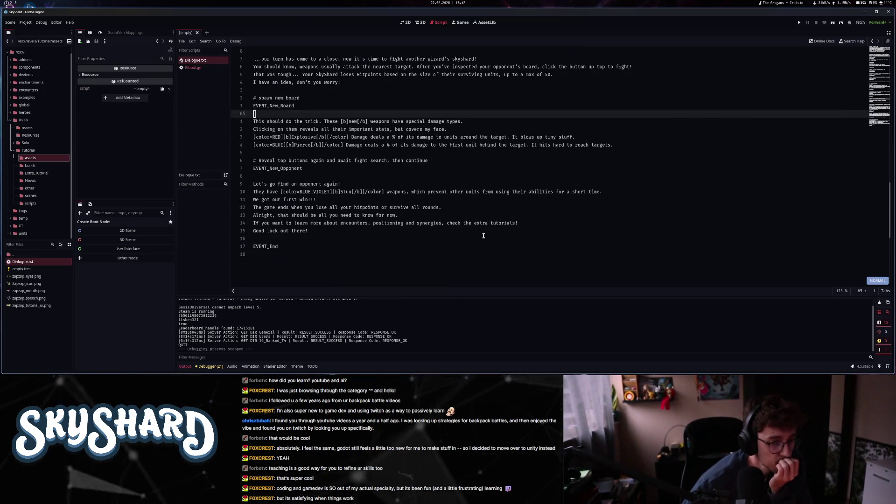
{"action": "scroll", "coordinate": [483, 236], "scroll_direction": "up", "scroll_amount": 8}
{"action": "scroll", "coordinate": [482, 234], "scroll_direction": "down", "scroll_amount": 12}
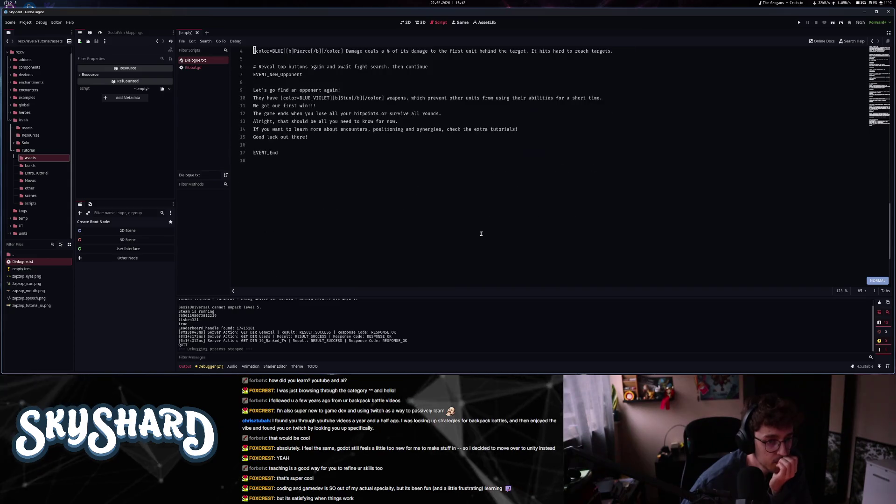
{"action": "scroll", "coordinate": [481, 234], "scroll_direction": "up", "scroll_amount": 10}
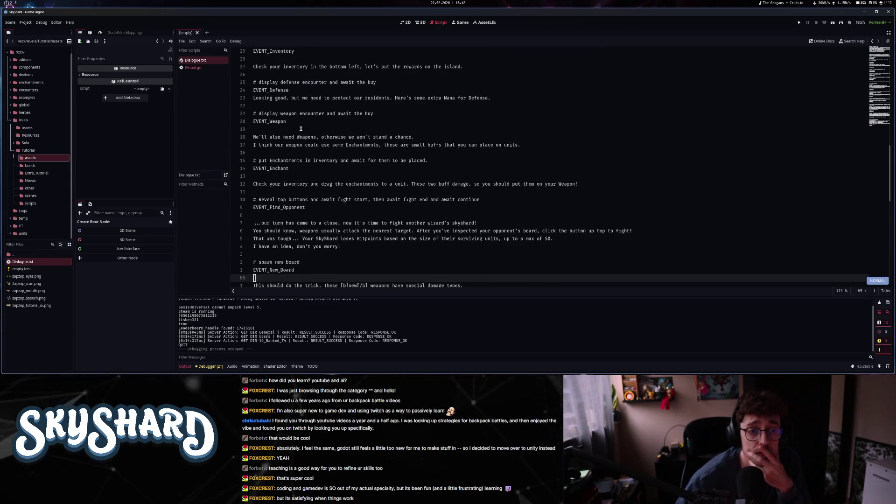
{"action": "left_click", "coordinate": [314, 98]}
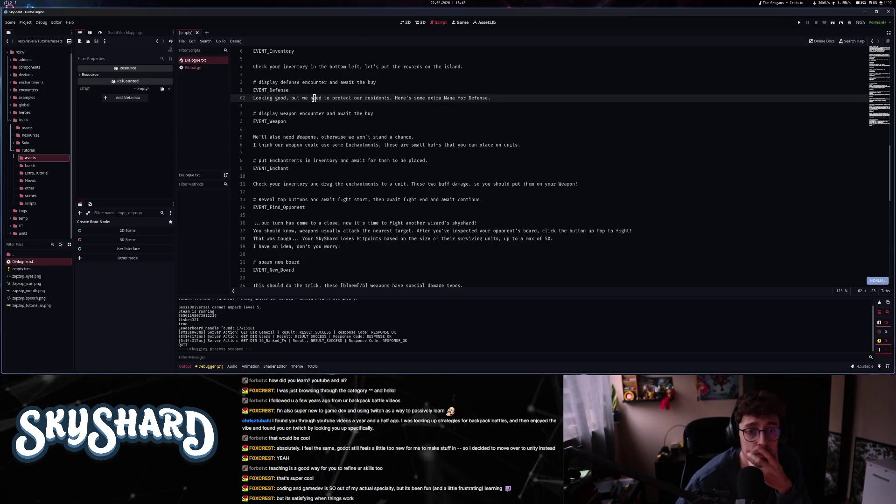
{"action": "left_click", "coordinate": [268, 136]}
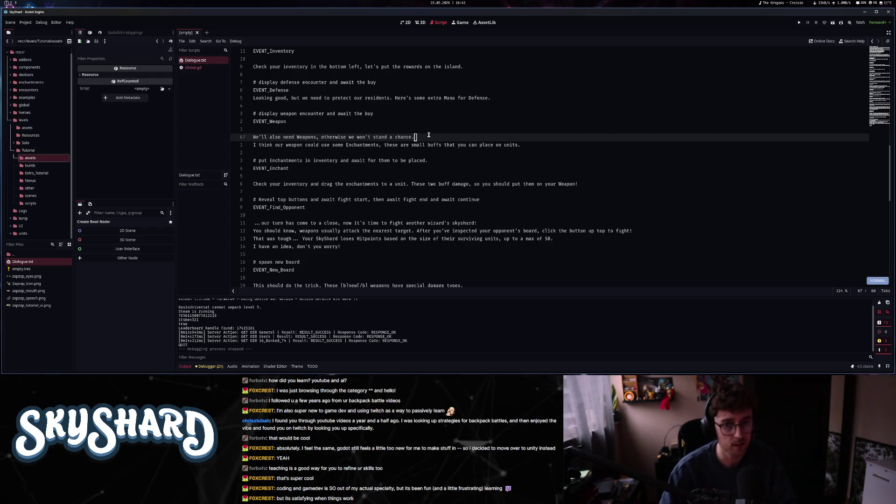
- Insert the Cannon Keep line below the Weapons line, save, and search scripts for 'tutori'
{"action": "key", "text": "o"}
{"action": "type", "text": "Oh... I guess you'll be taking a Cannon Keep... who made this encounter???"}
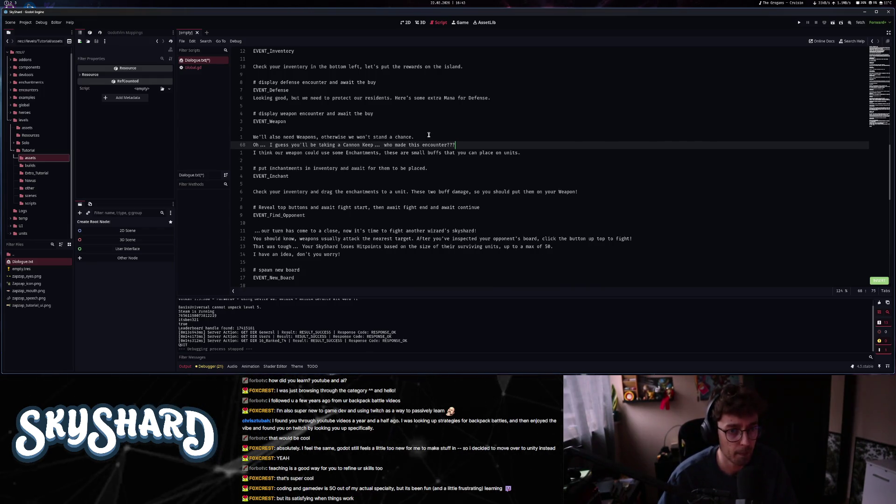
{"action": "key", "text": "BackSpace"}
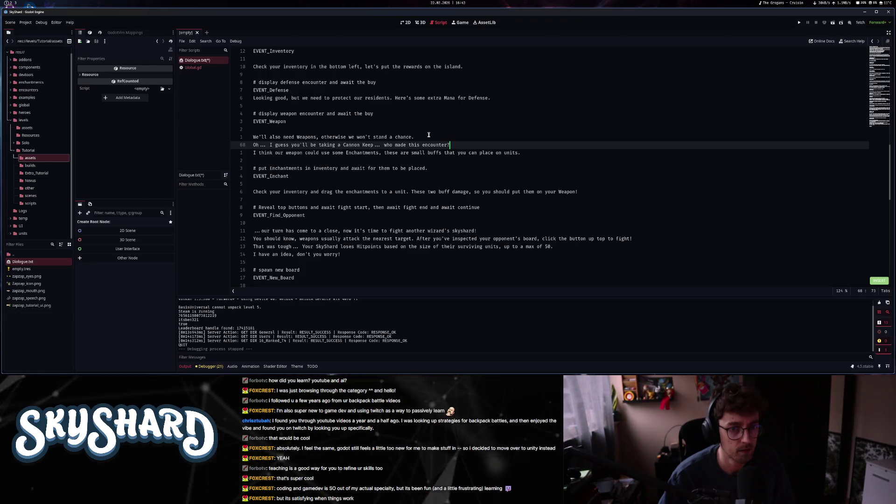
{"action": "type", "text": "?"}
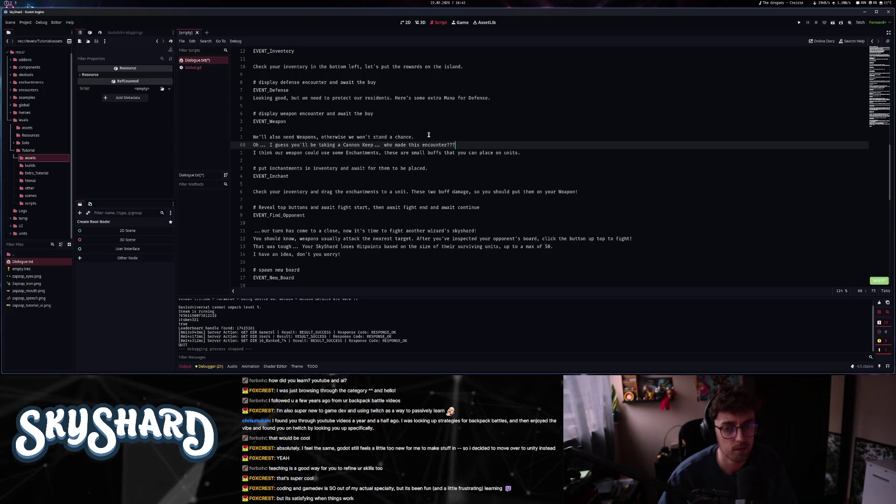
{"action": "key", "text": "Escape"}
{"action": "key", "text": "ctrl+s"}
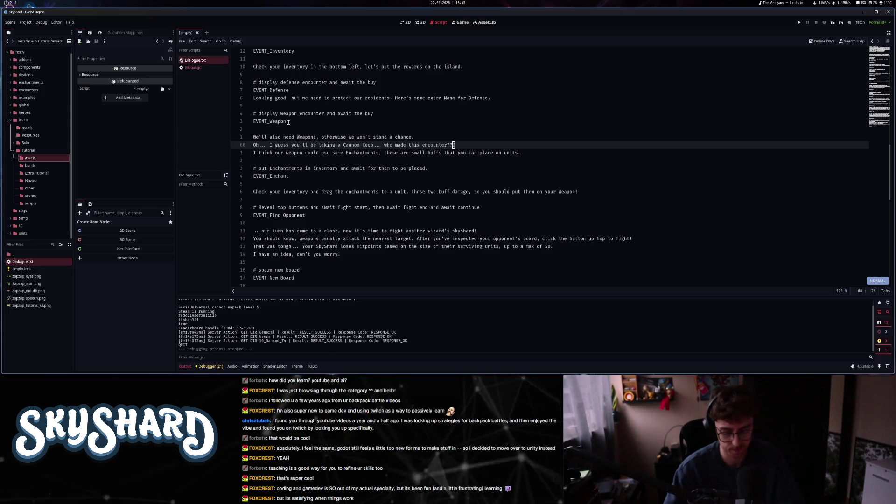
{"action": "key", "text": "ctrl+alt+o"}
{"action": "type", "text": "tutori"}
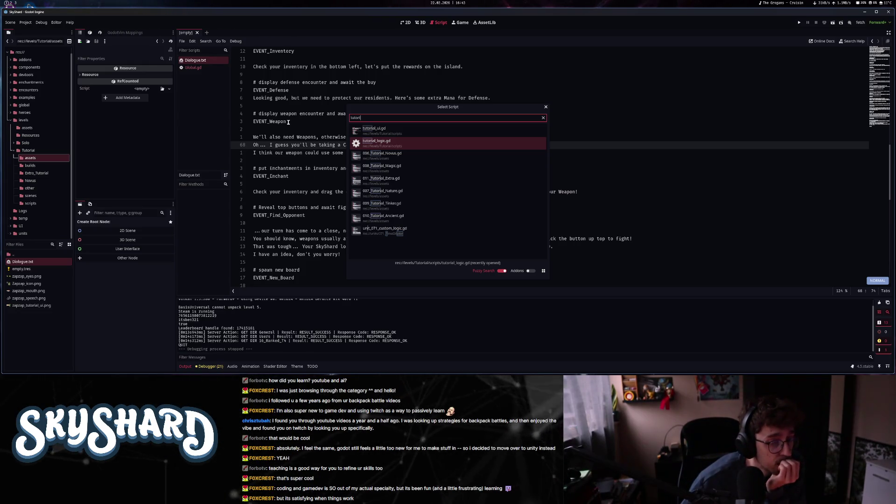
- Open tutorial_logic.gd, go to EVENT_Weapon and select CheckBuy's true value
{"action": "key", "text": "Return"}
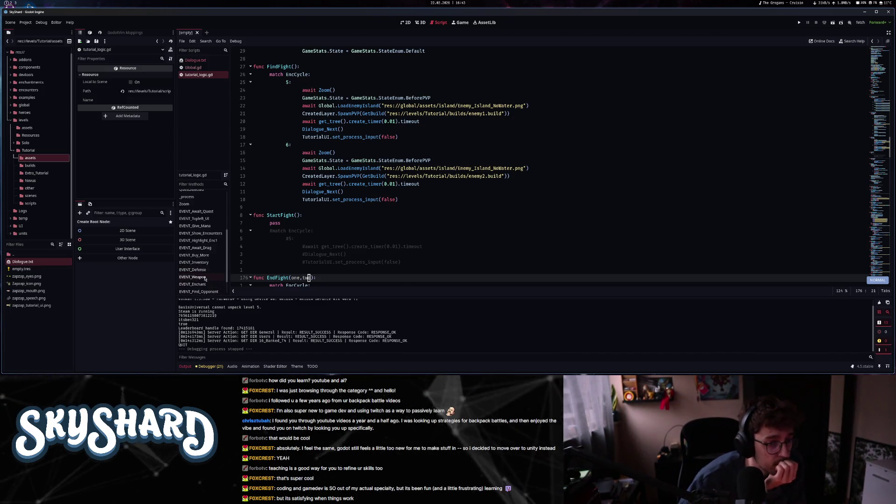
{"action": "left_click", "coordinate": [204, 278]}
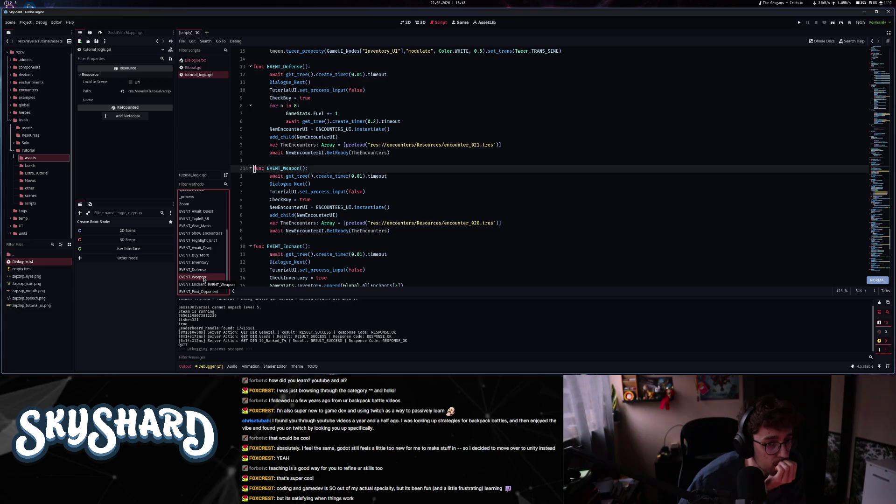
{"action": "double_click", "coordinate": [328, 198]}
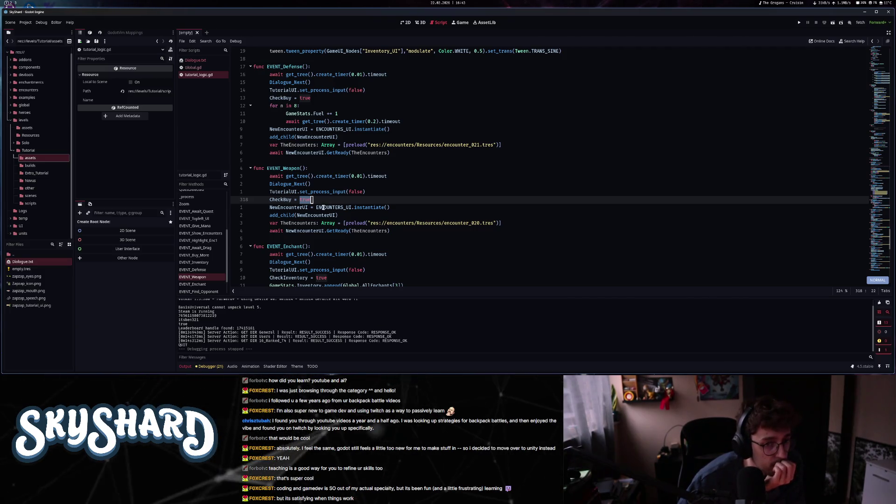
{"action": "mouse_move", "coordinate": [323, 208]}
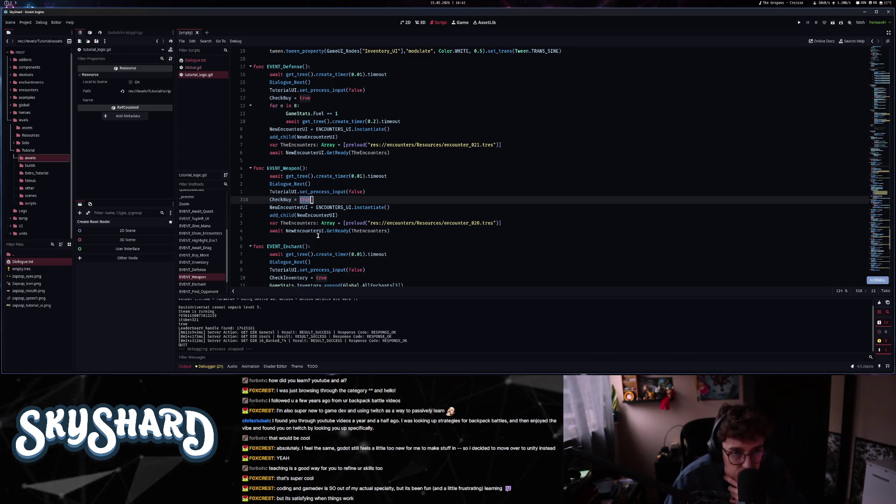
- Inspect EVENT_Weapon's await, Dialogue_Next and input-disabling lines, then jump to LoadEncounter
{"action": "left_click_drag", "start_coordinate": [270, 176], "coordinate": [365, 176]}
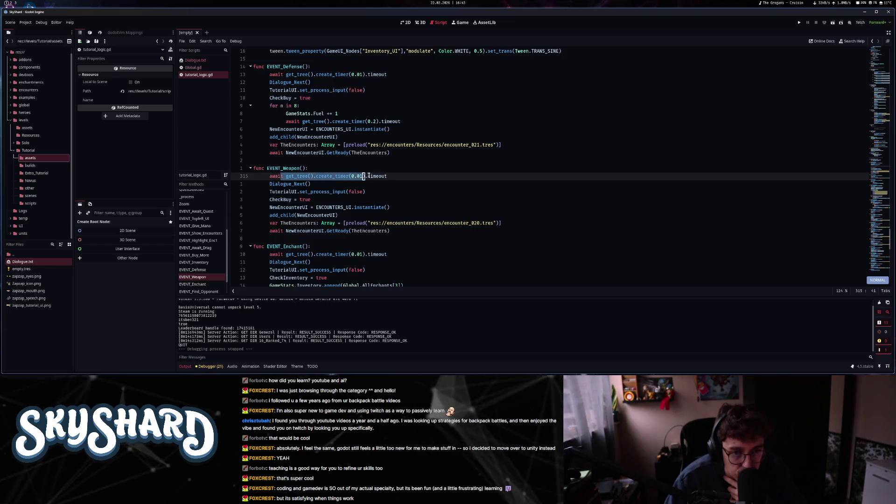
{"action": "left_click", "coordinate": [276, 184]}
{"action": "left_click_drag", "start_coordinate": [278, 191], "coordinate": [366, 192]}
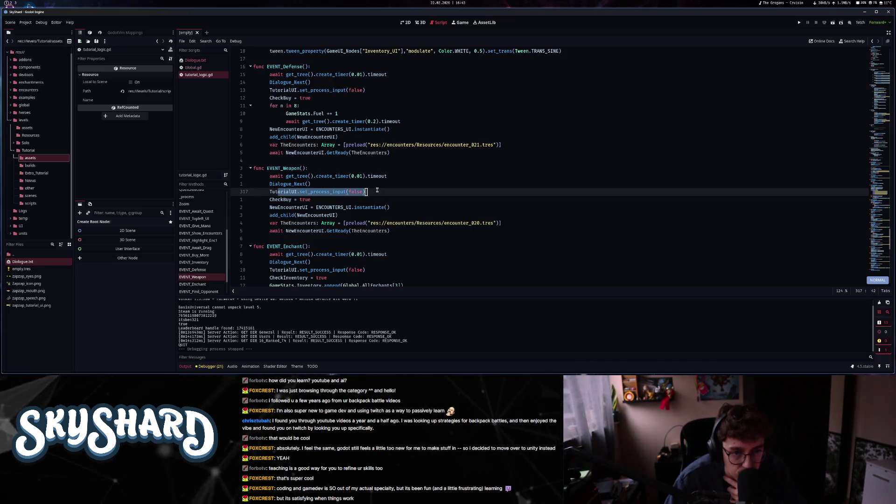
{"action": "left_click", "coordinate": [306, 215]}
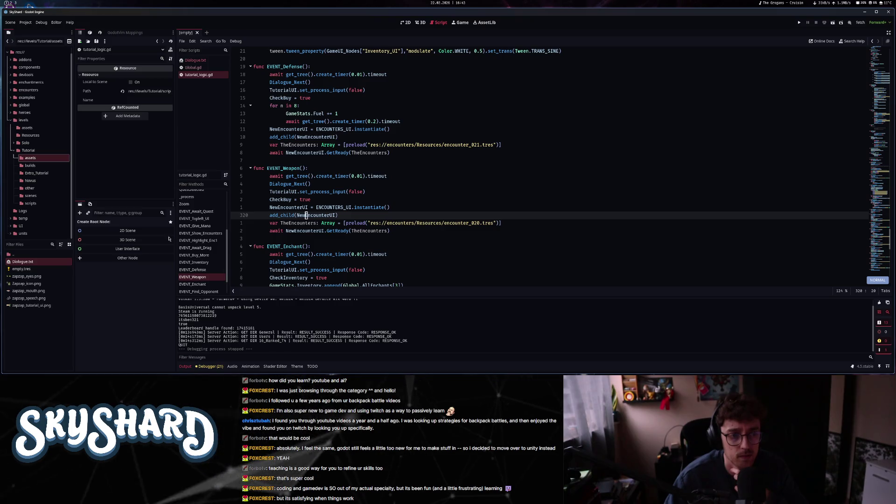
{"action": "scroll", "coordinate": [201, 229], "scroll_direction": "up", "scroll_amount": 5}
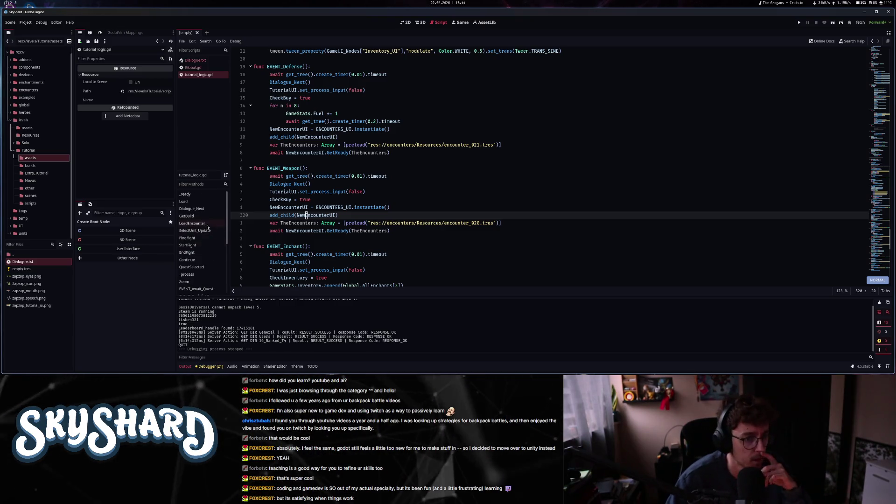
{"action": "left_click", "coordinate": [205, 224]}
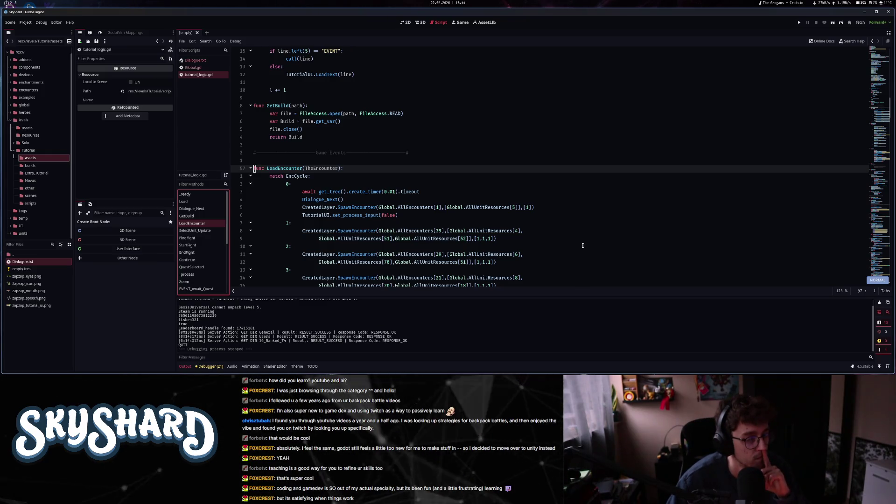
- In EVENT_Weapon, select the timer await, NewEncounterUI instantiation and TheEncounters preload lines for review
{"action": "scroll", "coordinate": [583, 246], "scroll_direction": "down", "scroll_amount": 2}
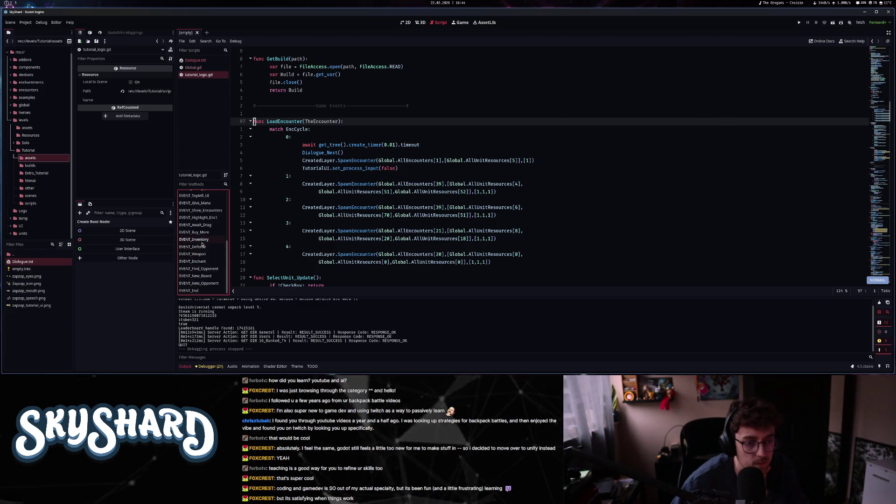
{"action": "left_click", "coordinate": [200, 254]}
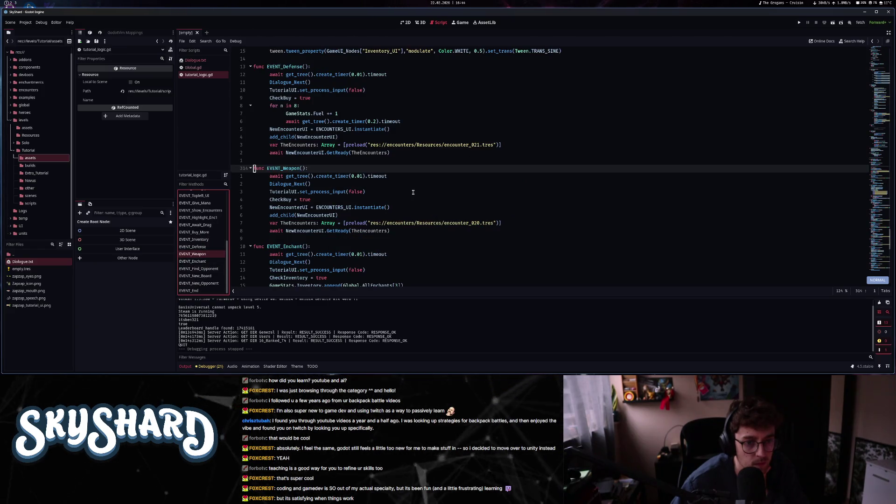
{"action": "left_click", "coordinate": [269, 177]}
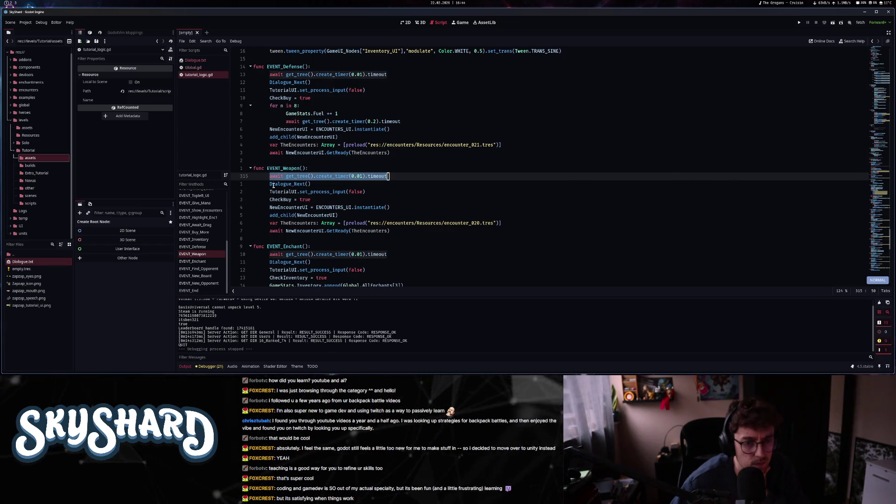
{"action": "left_click", "coordinate": [273, 185]}
{"action": "left_click", "coordinate": [272, 192]}
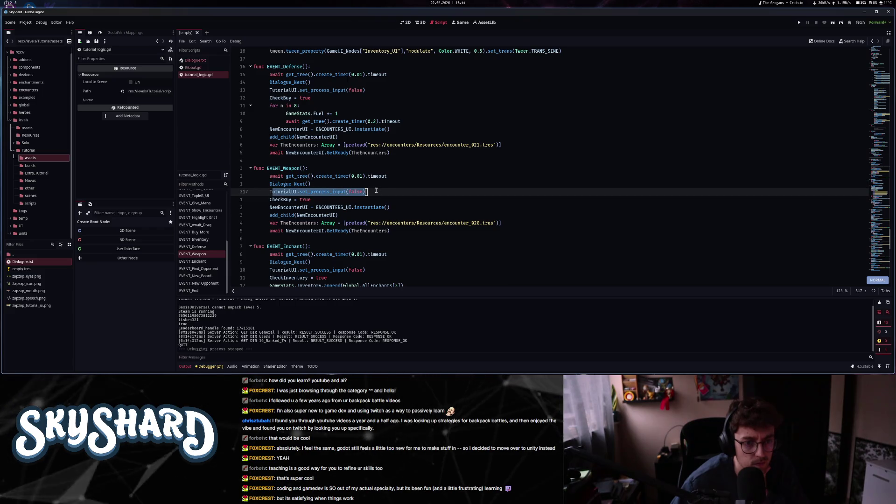
{"action": "left_click", "coordinate": [266, 207]}
{"action": "left_click_drag", "start_coordinate": [266, 207], "coordinate": [411, 204]}
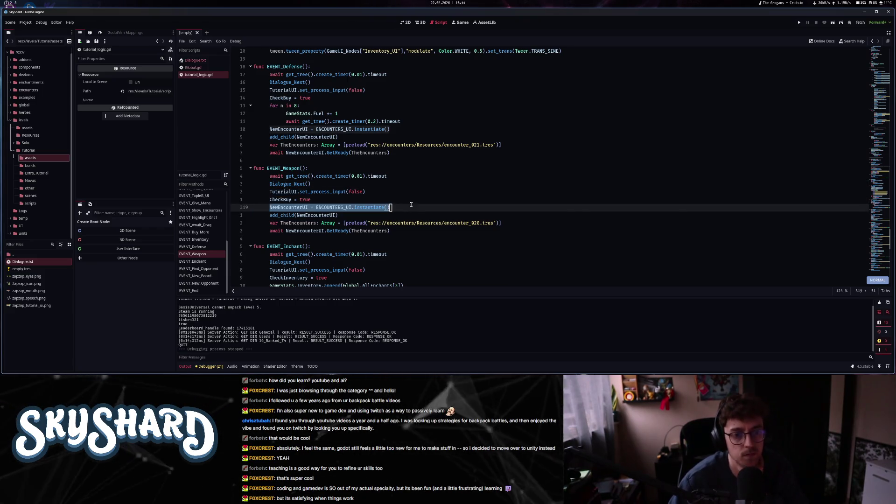
{"action": "left_click_drag", "start_coordinate": [270, 222], "coordinate": [505, 224]}
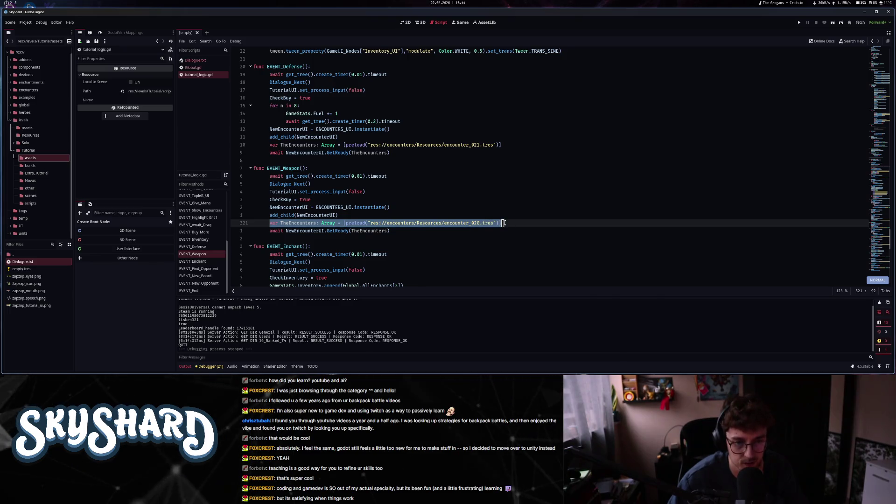
{"action": "left_click", "coordinate": [504, 223]}
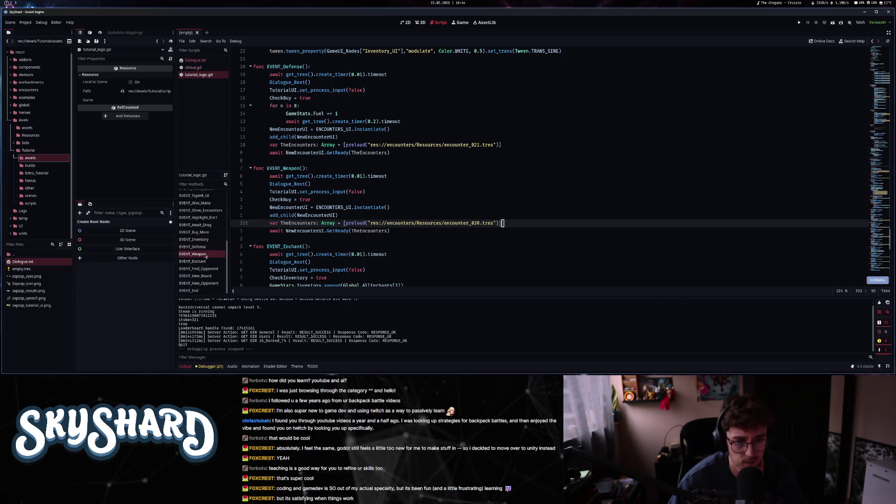
{"action": "scroll", "coordinate": [205, 254], "scroll_direction": "up", "scroll_amount": 5}
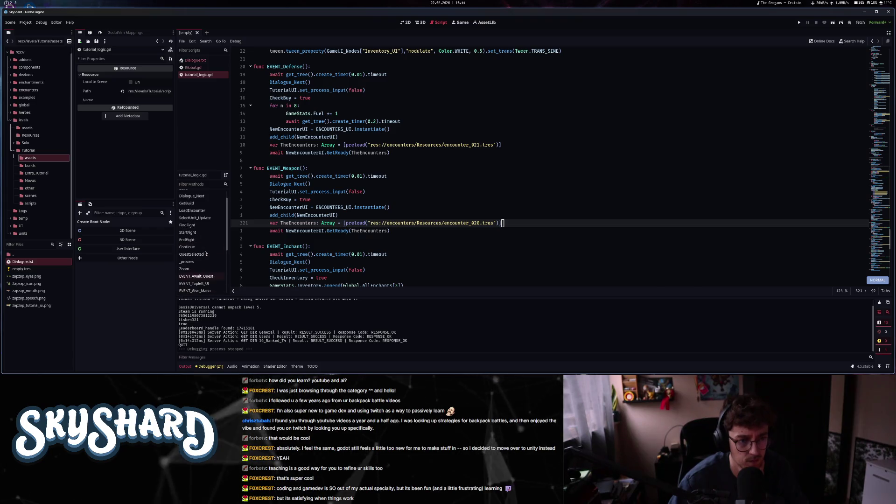
- Compare LoadEncounter with EVENT_Weapon's GetReady line, then return to LoadEncounter
{"action": "left_click", "coordinate": [204, 211]}
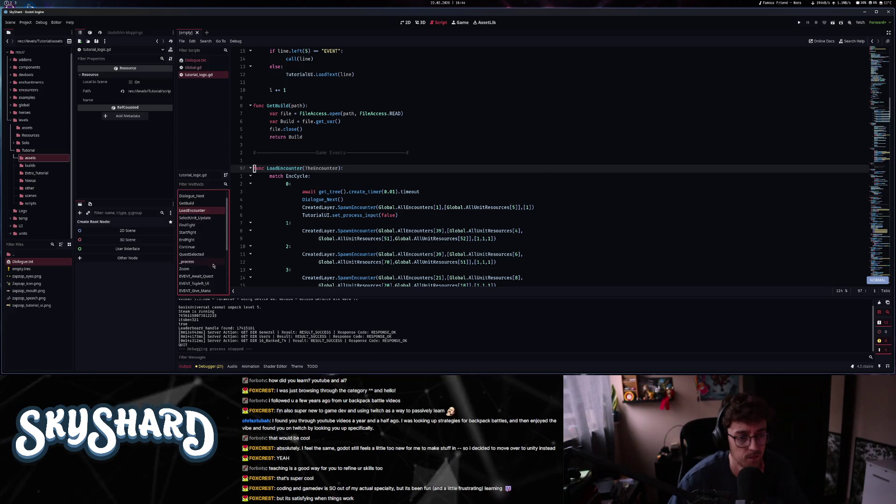
{"action": "scroll", "coordinate": [212, 267], "scroll_direction": "down", "scroll_amount": 1}
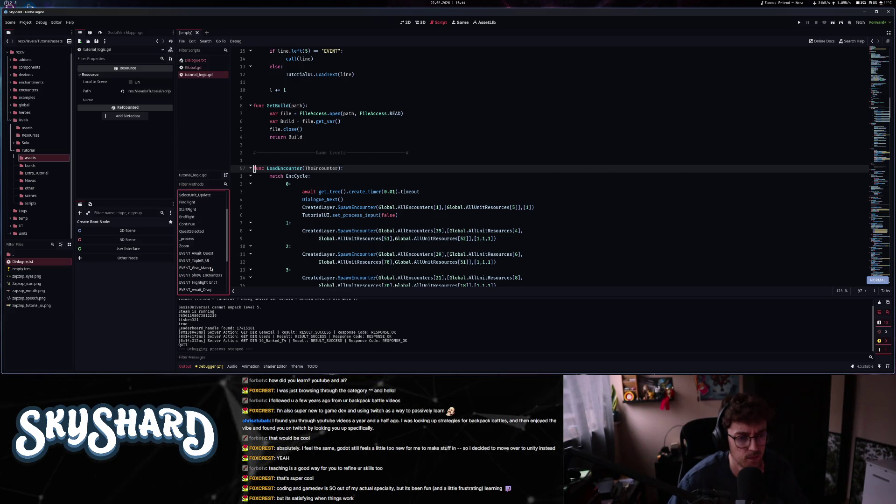
{"action": "scroll", "coordinate": [212, 269], "scroll_direction": "down", "scroll_amount": 3}
{"action": "left_click", "coordinate": [212, 254]}
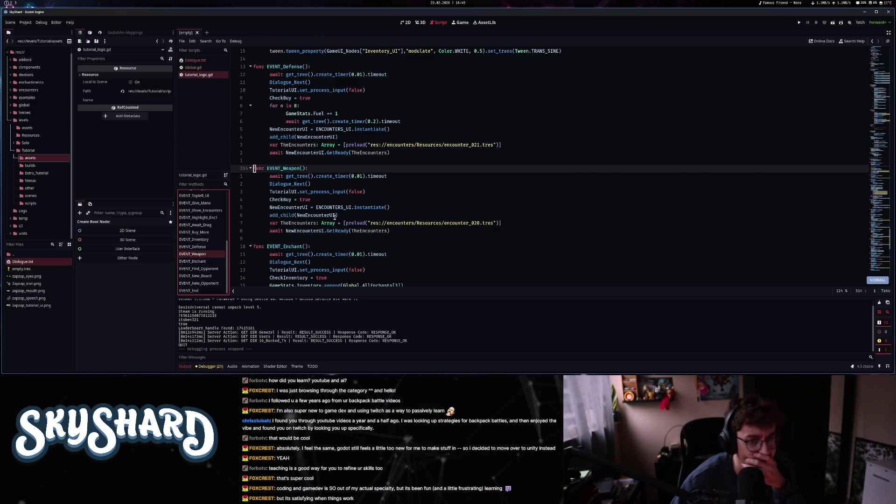
{"action": "left_click", "coordinate": [287, 231]}
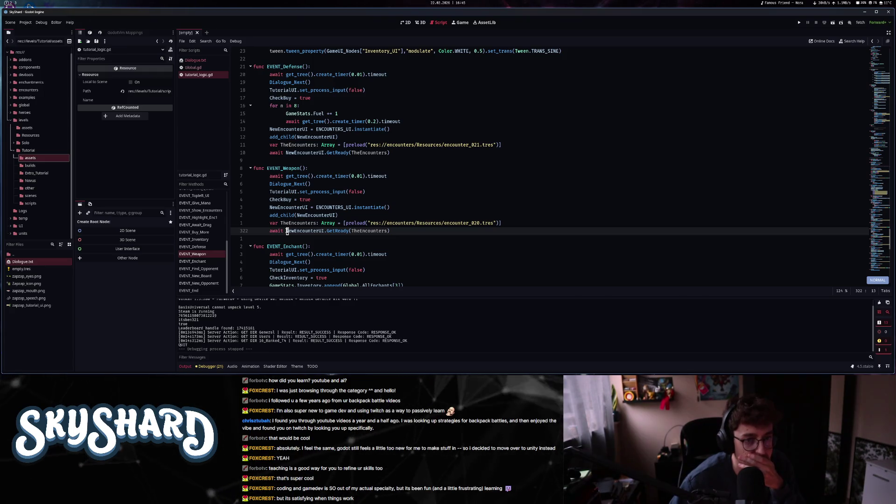
{"action": "scroll", "coordinate": [198, 256], "scroll_direction": "up", "scroll_amount": 5}
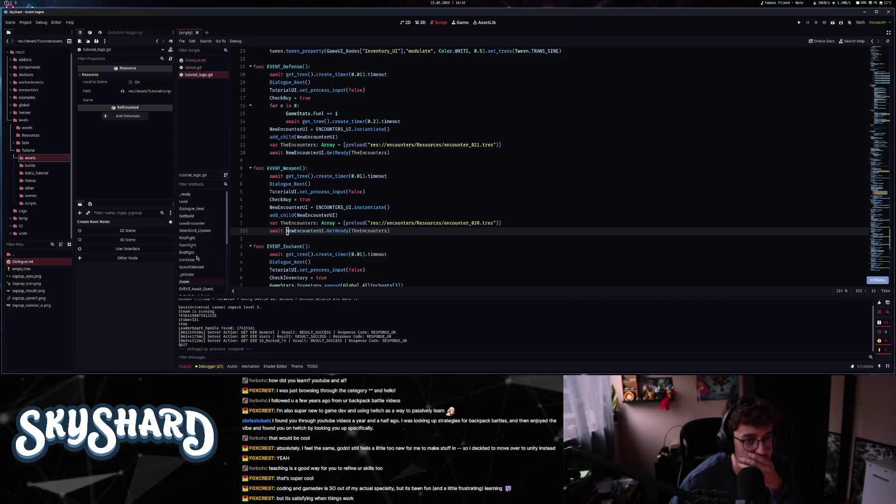
{"action": "left_click", "coordinate": [206, 223]}
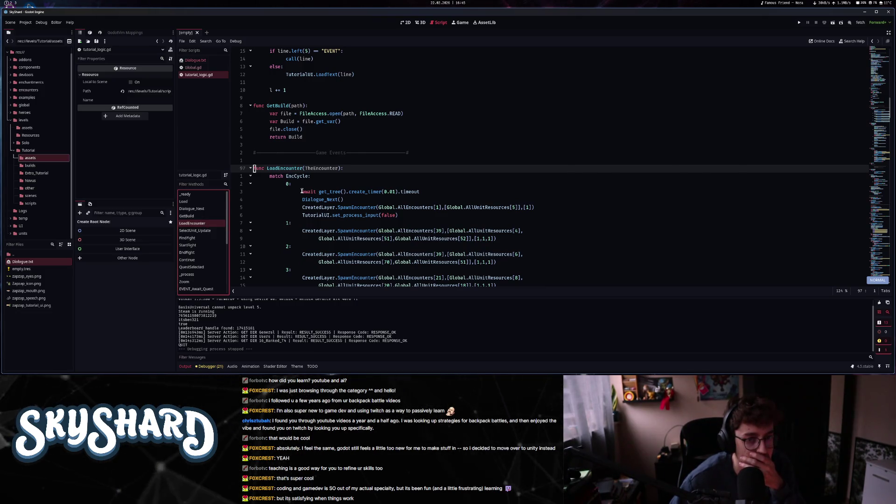
- Mark LoadEncounter's match cases 0 through 4 to review them
{"action": "key", "text": "j"}
{"action": "key", "text": "j"}
{"action": "key", "text": "j"}
{"action": "scroll", "coordinate": [317, 273], "scroll_direction": "down", "scroll_amount": 2}
{"action": "mouse_move", "coordinate": [302, 145]}
{"action": "left_mouse_down"}
{"action": "mouse_move", "coordinate": [355, 199]}
{"action": "mouse_move", "coordinate": [431, 254]}
{"action": "left_mouse_up"}
{"action": "left_click", "coordinate": [431, 254]}
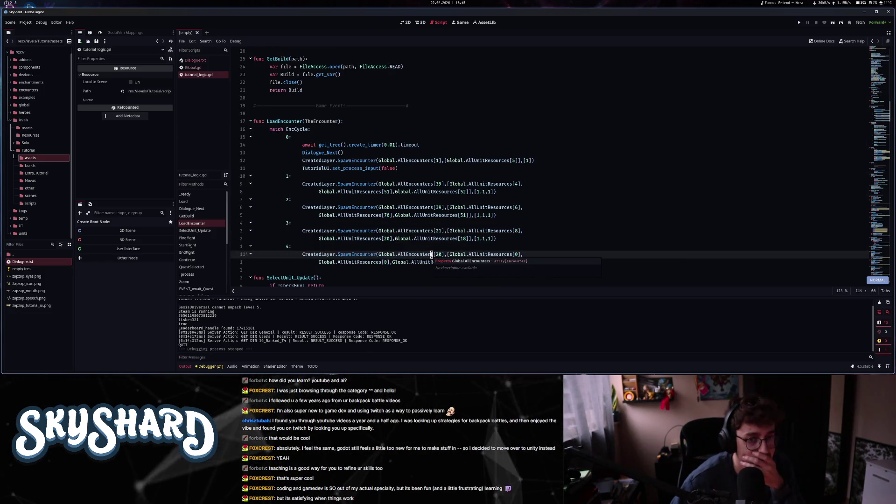
{"action": "left_click", "coordinate": [485, 225]}
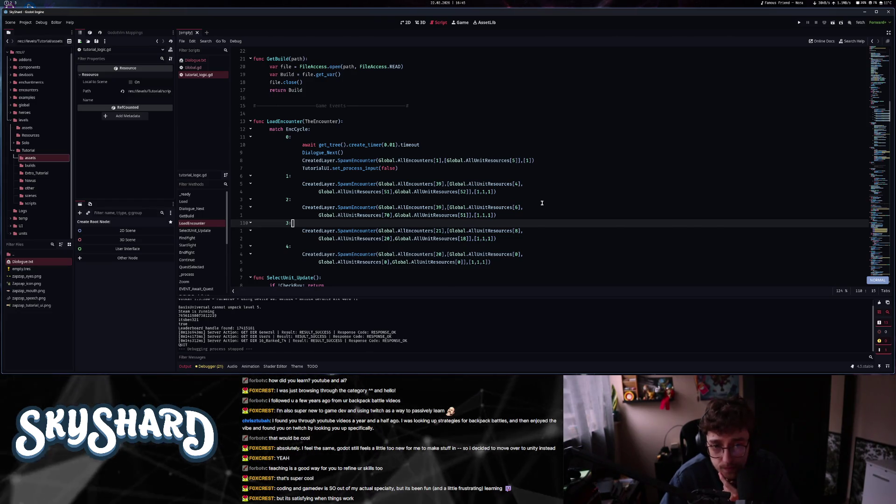
- Check the encounter indices of cases 1 and 2, then reach the end of case 4's SpawnEncounter call
{"action": "key", "text": "5"}
{"action": "key", "text": "k"}
{"action": "key", "text": "f"}
{"action": "key", "text": "9"}
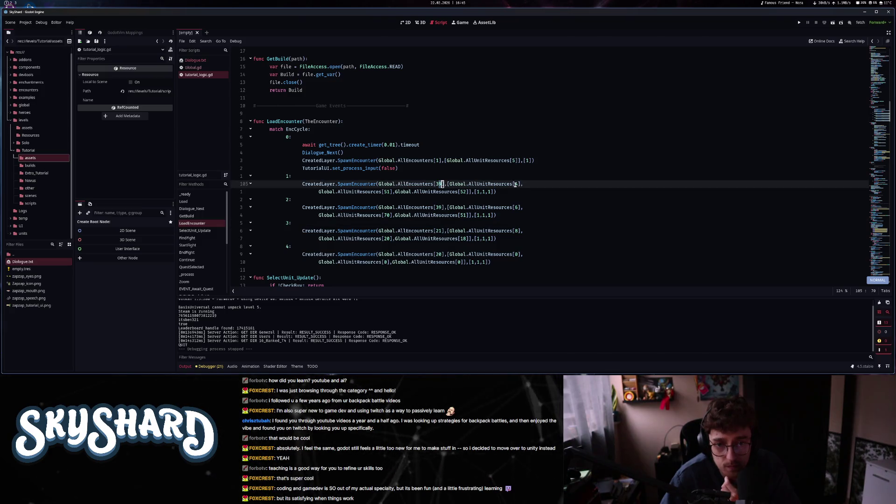
{"action": "key", "text": "3"}
{"action": "key", "text": "j"}
{"action": "key", "text": "shift+f"}
{"action": "key", "text": "9"}
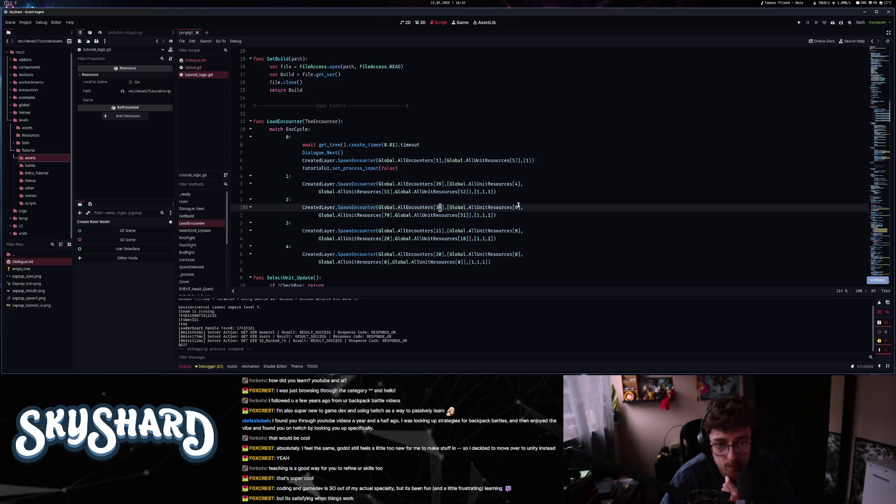
{"action": "left_click", "coordinate": [453, 226]}
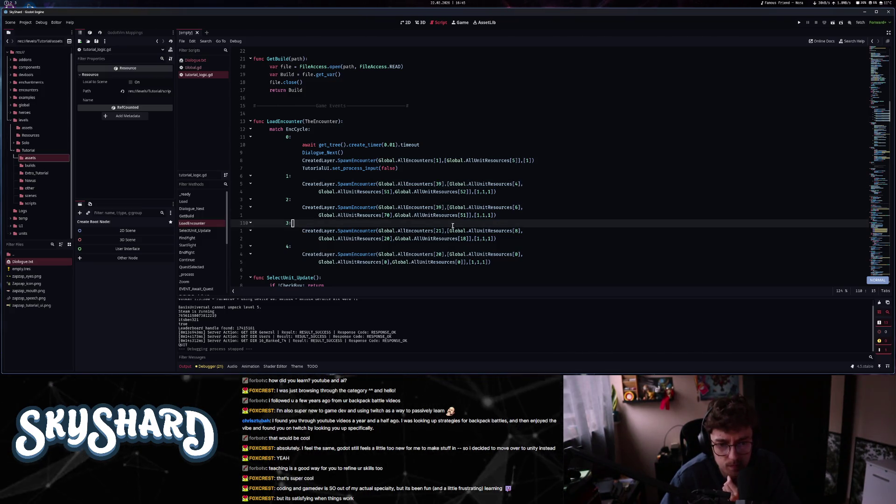
{"action": "left_click", "coordinate": [441, 255]}
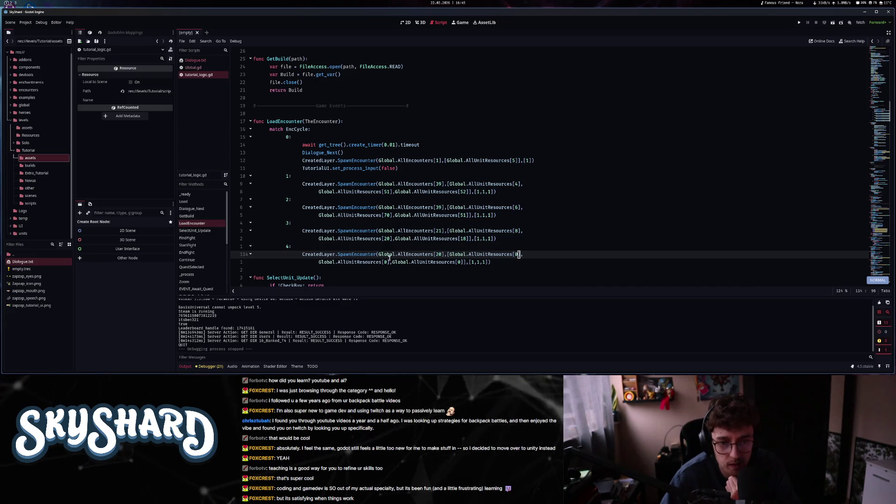
{"action": "left_click", "coordinate": [540, 261]}
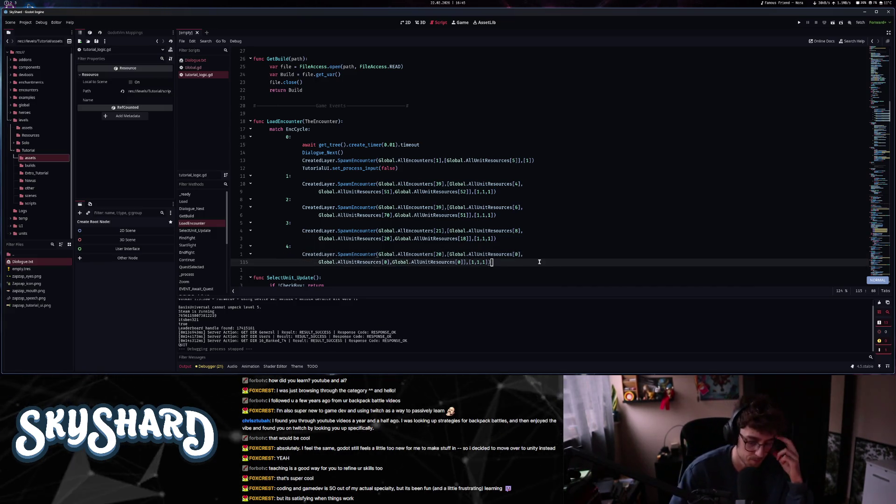
- Add a Dialogue_Next() line after case 4's SpawnEncounter call using autocomplete
{"action": "key", "text": "o"}
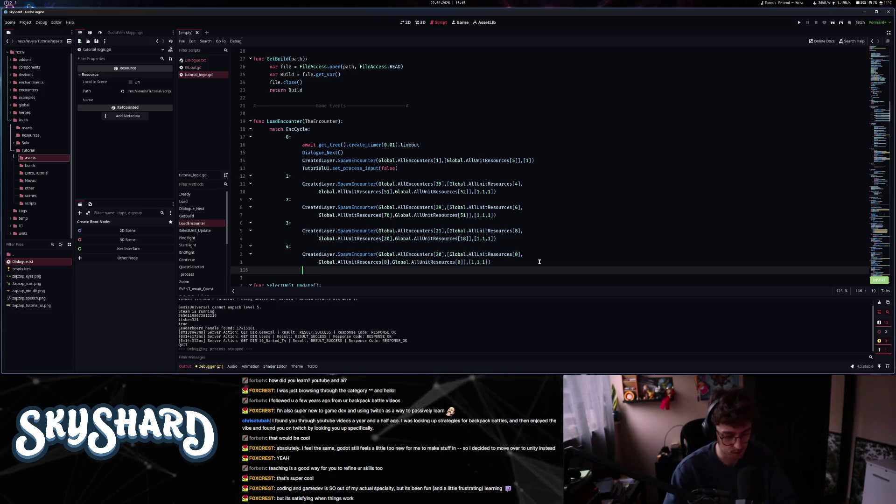
{"action": "type", "text": "Dia"}
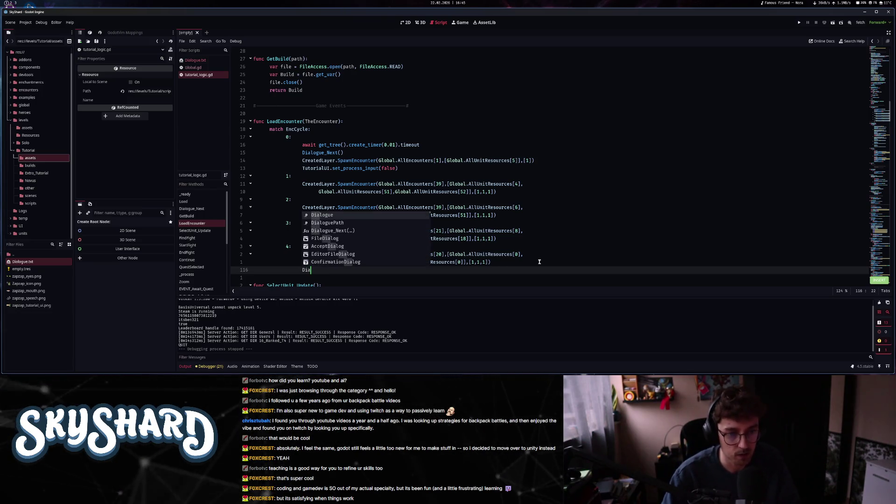
{"action": "key", "text": "Return"}
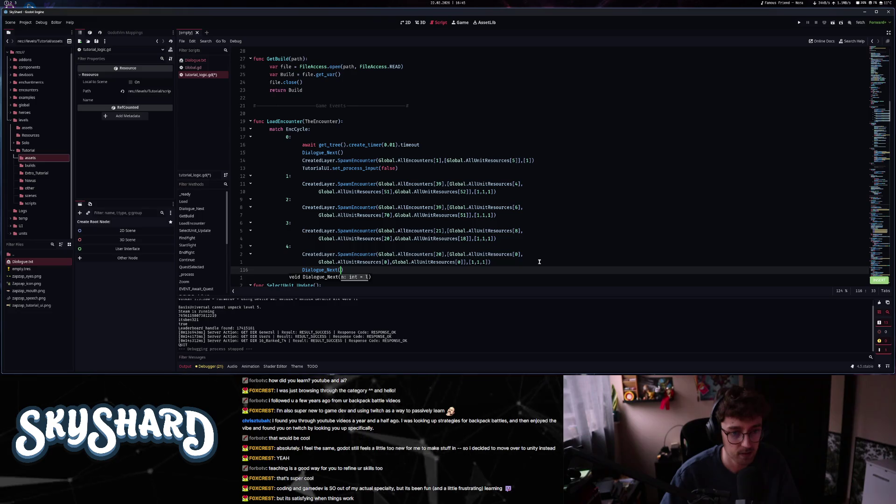
{"action": "key", "text": "Return"}
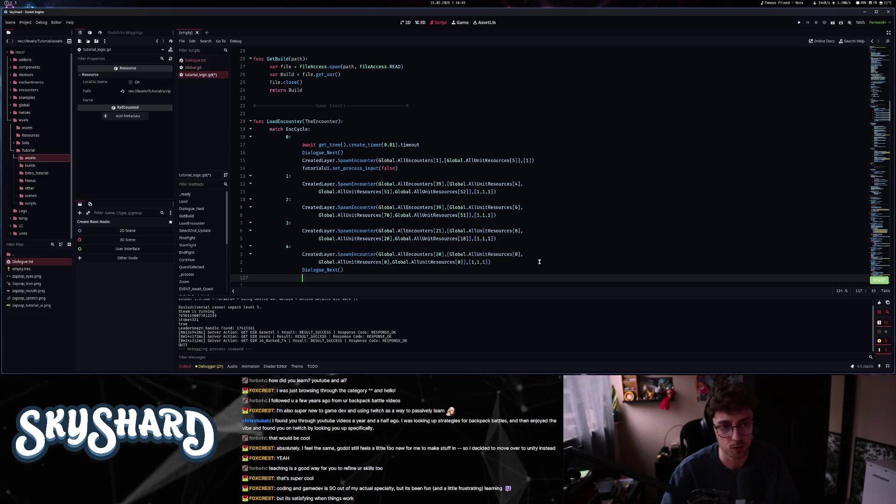
{"action": "type", "text": "s"}
{"action": "key", "text": "BackSpace"}
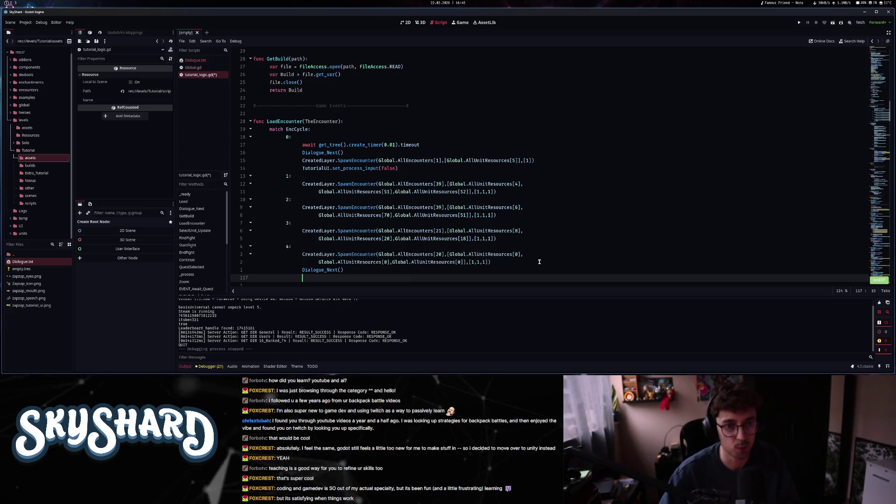
- Grab FindFight's TutorialUI.set_process_input(false) line and head back up toward LoadEncounter
{"action": "scroll", "coordinate": [537, 254], "scroll_direction": "down", "scroll_amount": 7}
{"action": "scroll", "coordinate": [536, 250], "scroll_direction": "down", "scroll_amount": 10}
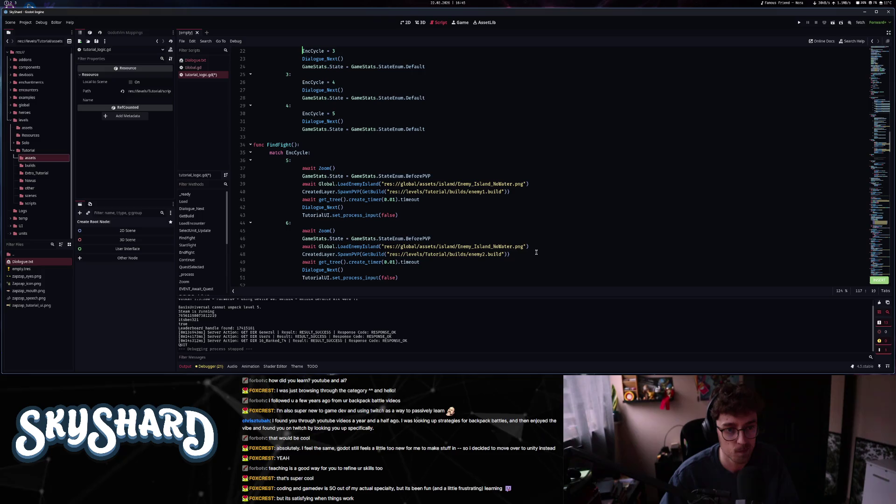
{"action": "key", "text": "Escape"}
{"action": "scroll", "coordinate": [369, 246], "scroll_direction": "up", "scroll_amount": 7}
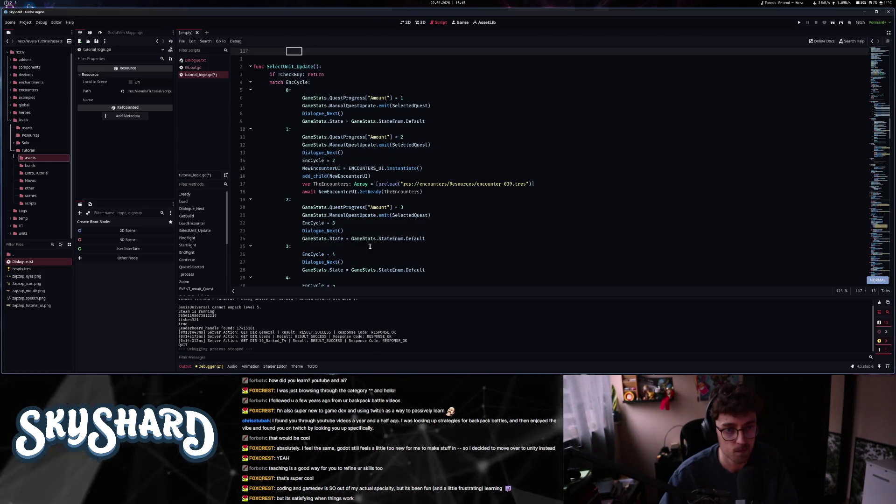
{"action": "scroll", "coordinate": [356, 209], "scroll_direction": "down", "scroll_amount": 8}
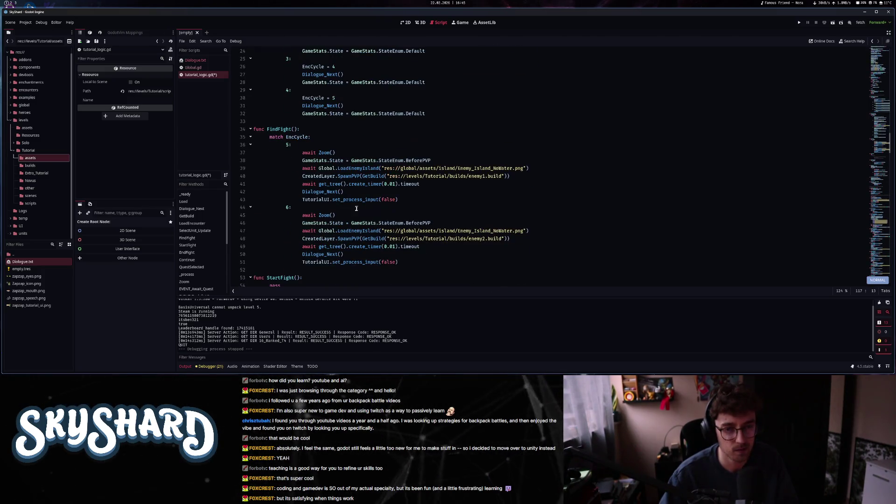
{"action": "left_click", "coordinate": [355, 199]}
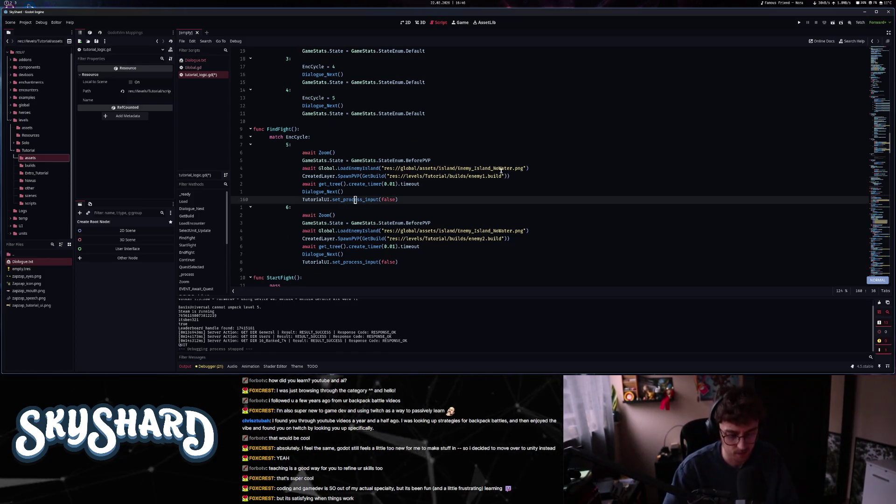
{"action": "key", "text": "k"}
{"action": "key", "text": "k"}
{"action": "key", "text": "k"}
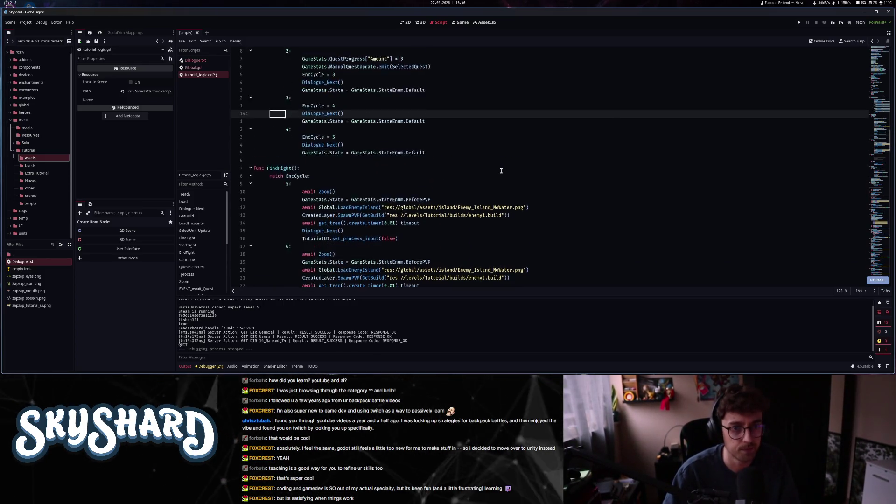
{"action": "key", "text": "k"}
{"action": "key", "text": "k"}
{"action": "key", "text": "k"}
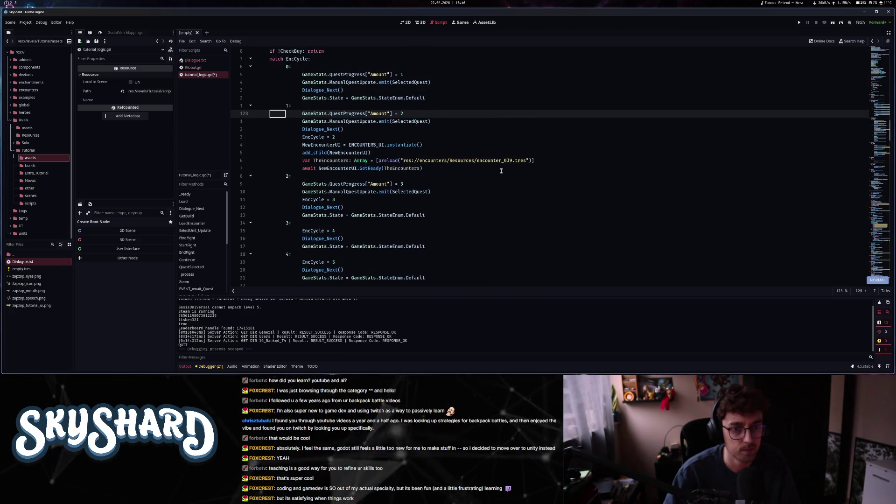
- Paste set_process_input(false) under Dialogue_Next() in case 4, then run the game and unmaximize its window
{"action": "key", "text": "k"}
{"action": "key", "text": "k"}
{"action": "key", "text": "k"}
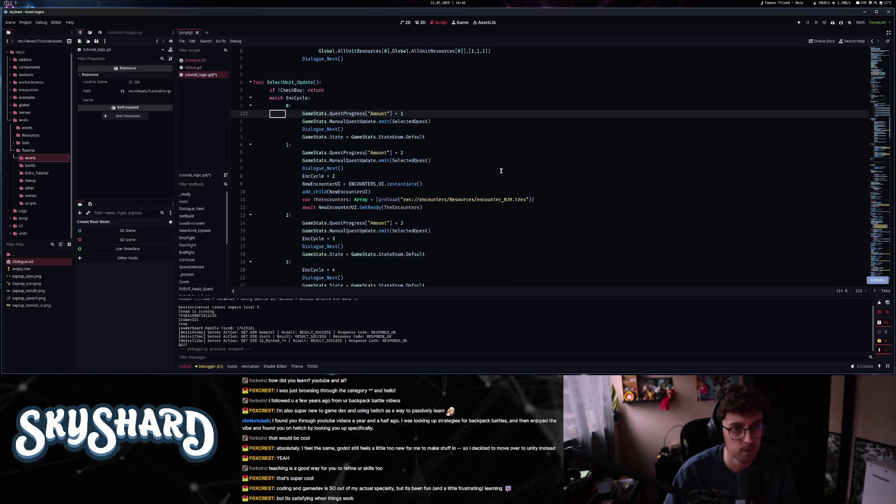
{"action": "key", "text": "j"}
{"action": "key", "text": "j"}
{"action": "key", "text": "j"}
{"action": "key", "text": "P"}
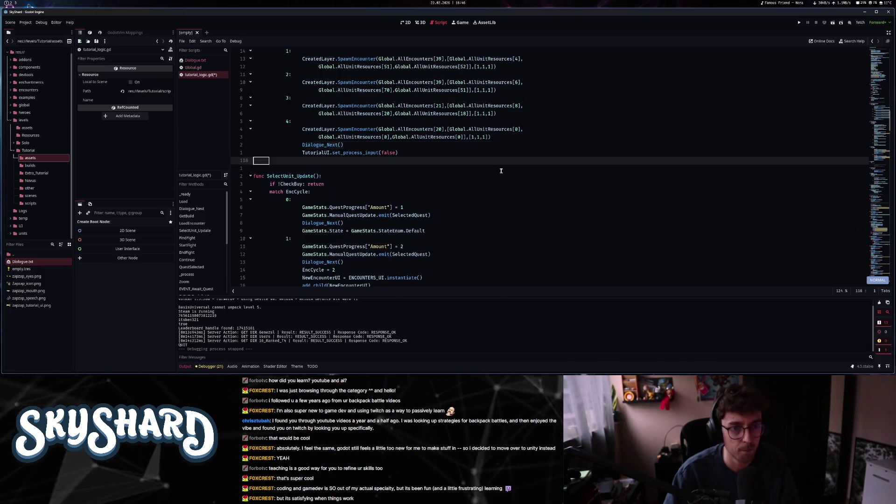
{"action": "left_click", "coordinate": [799, 22]}
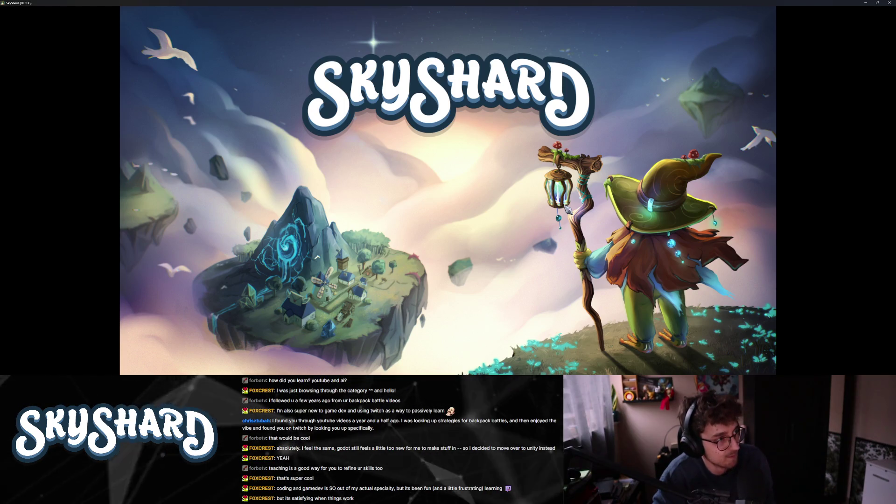
{"action": "key", "text": "super+Down"}
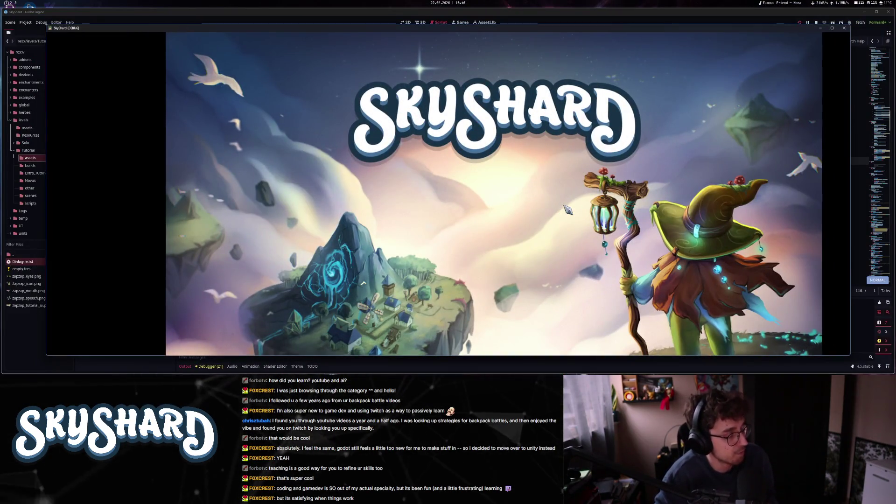